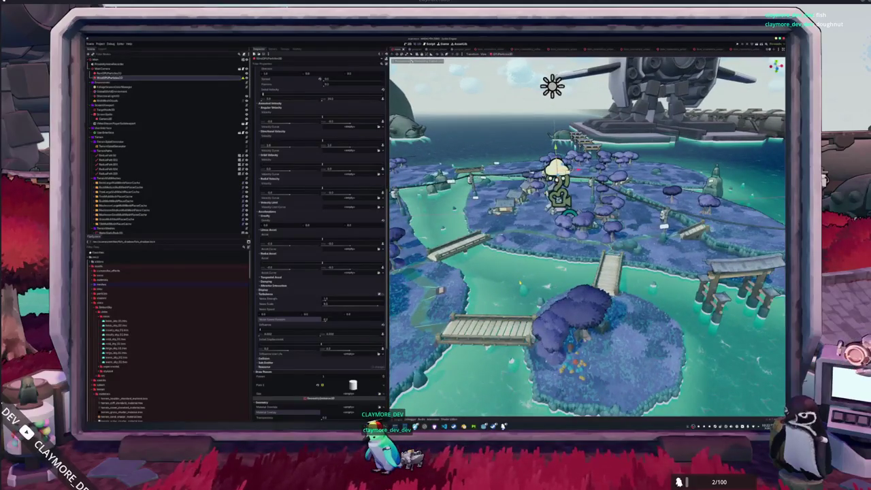
Step: Set Draw Pass 1's mesh radius to 0.1 and assign it a New Curve
{"action": "scroll", "coordinate": [309, 288], "scroll_direction": "down", "scroll_amount": 3}
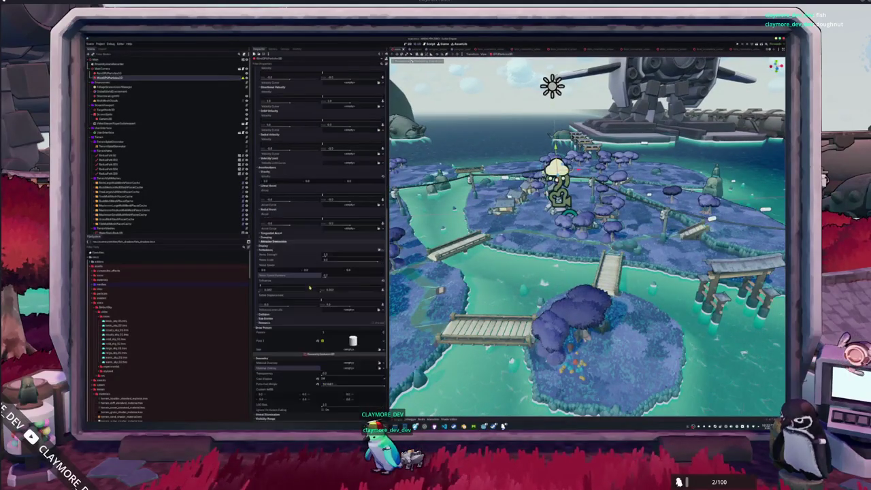
{"action": "scroll", "coordinate": [309, 287], "scroll_direction": "down", "scroll_amount": 6}
{"action": "left_click", "coordinate": [306, 252]}
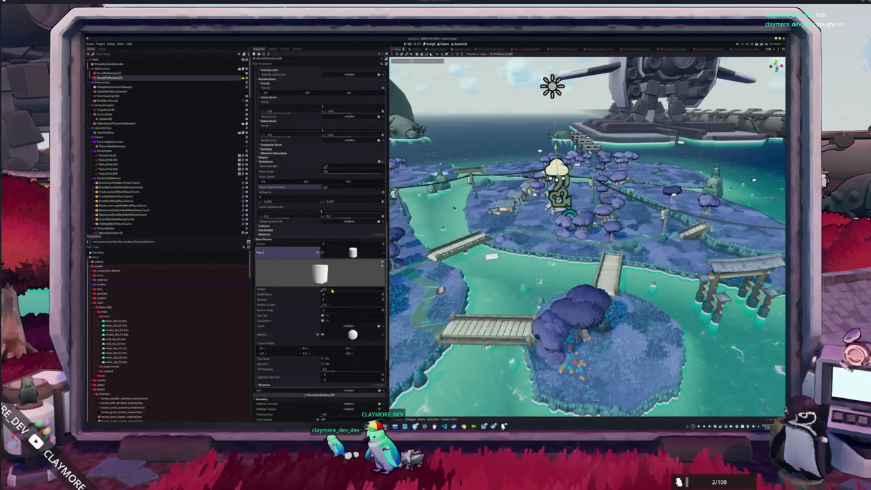
{"action": "left_click", "coordinate": [332, 291]}
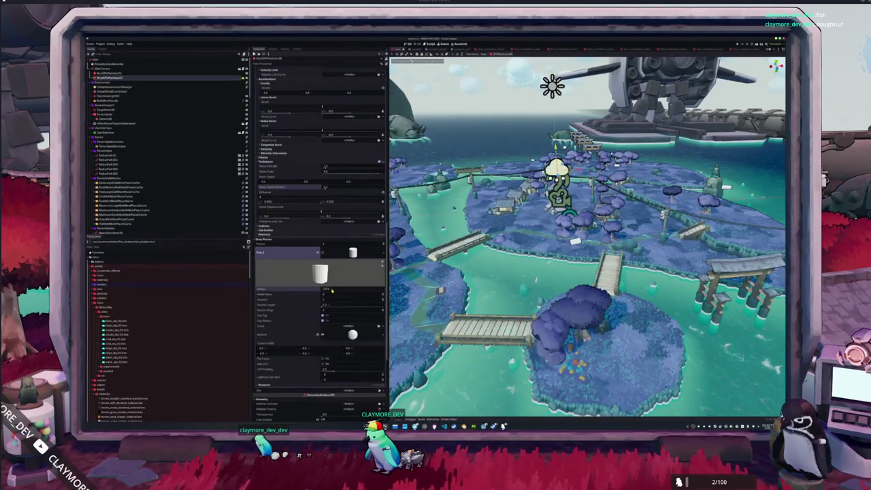
{"action": "type", "text": "0.1"}
{"action": "key", "text": "Return"}
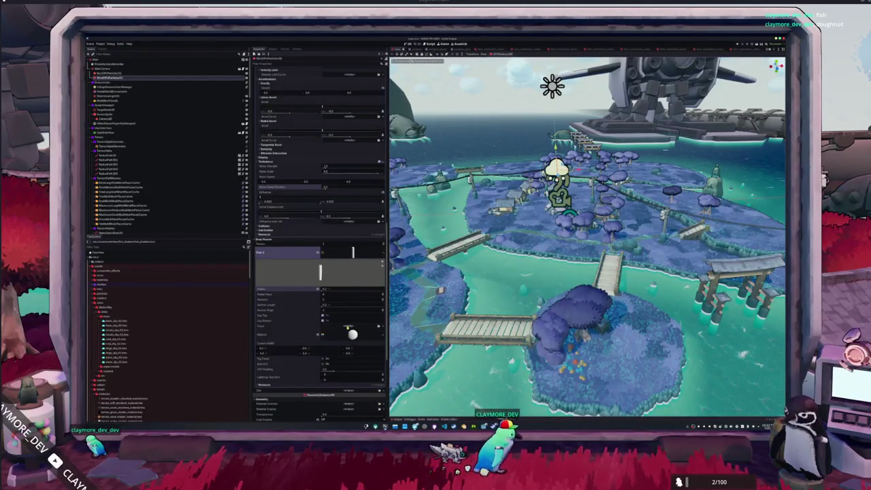
{"action": "left_click", "coordinate": [383, 326]}
{"action": "left_click", "coordinate": [364, 336]}
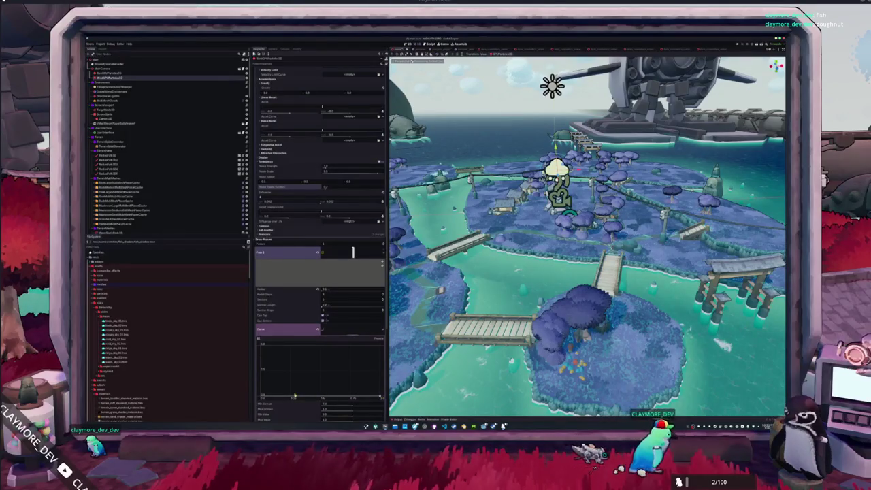
Step: Drag the mesh curve's middle point up into a bell-shaped peak with zero ends
{"action": "left_click_drag", "start_coordinate": [294, 396], "coordinate": [320, 390]}
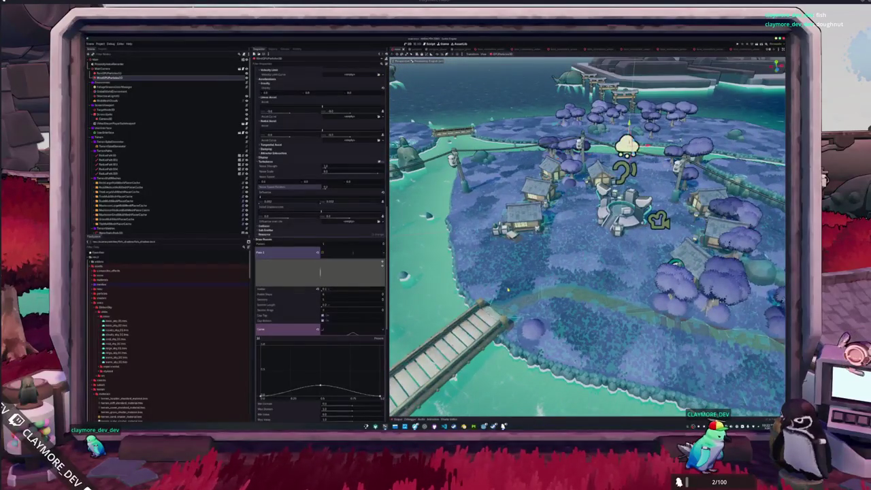
{"action": "mouse_move", "coordinate": [320, 387]}
{"action": "left_mouse_down"}
{"action": "mouse_move", "coordinate": [321, 368]}
{"action": "mouse_move", "coordinate": [334, 375]}
{"action": "left_mouse_up"}
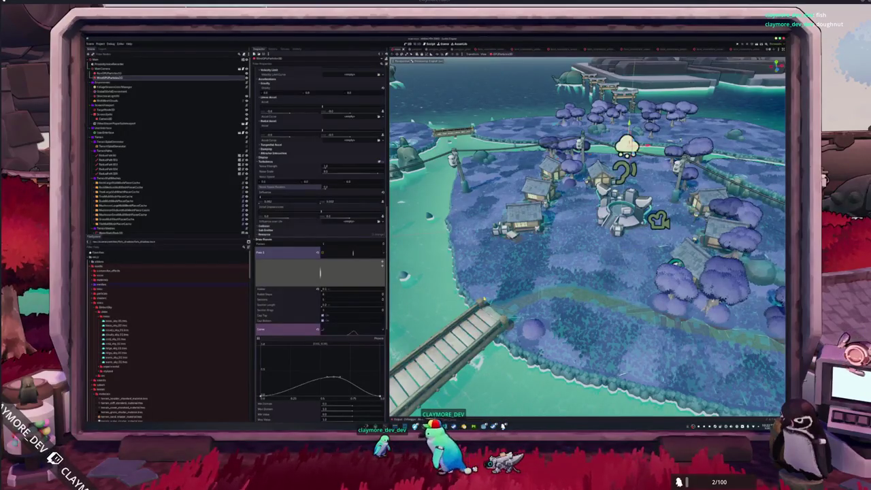
{"action": "scroll", "coordinate": [304, 331], "scroll_direction": "down", "scroll_amount": 5}
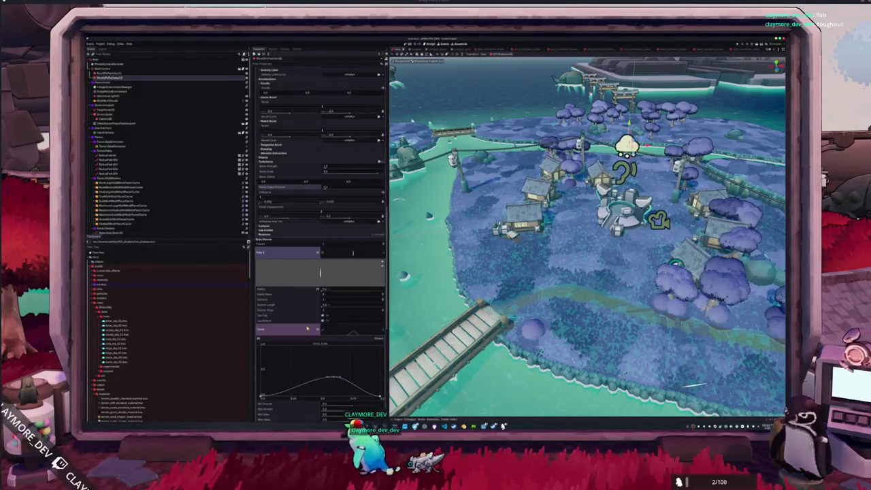
{"action": "scroll", "coordinate": [304, 332], "scroll_direction": "down", "scroll_amount": 7}
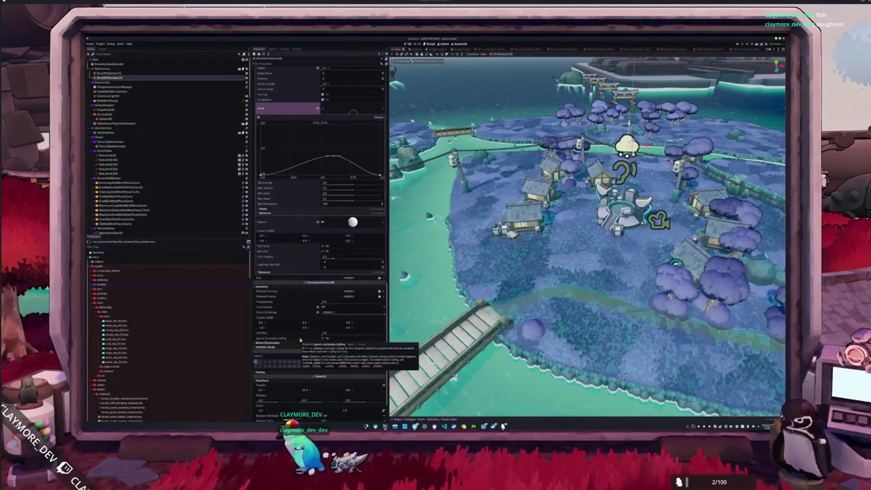
Step: Set the draw-pass material's Shading Mode to Per-Pixel
{"action": "scroll", "coordinate": [299, 315], "scroll_direction": "up", "scroll_amount": 10}
{"action": "scroll", "coordinate": [299, 315], "scroll_direction": "down", "scroll_amount": 3}
{"action": "scroll", "coordinate": [277, 219], "scroll_direction": "down", "scroll_amount": 9}
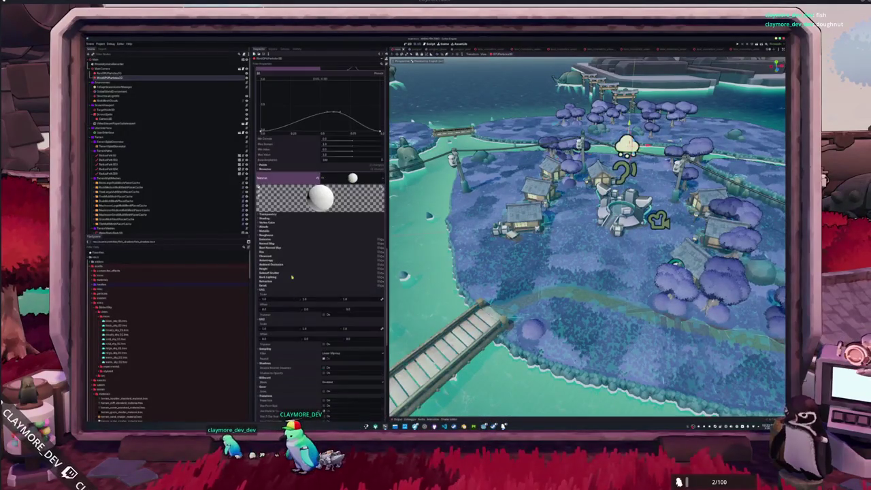
{"action": "left_click", "coordinate": [278, 219]}
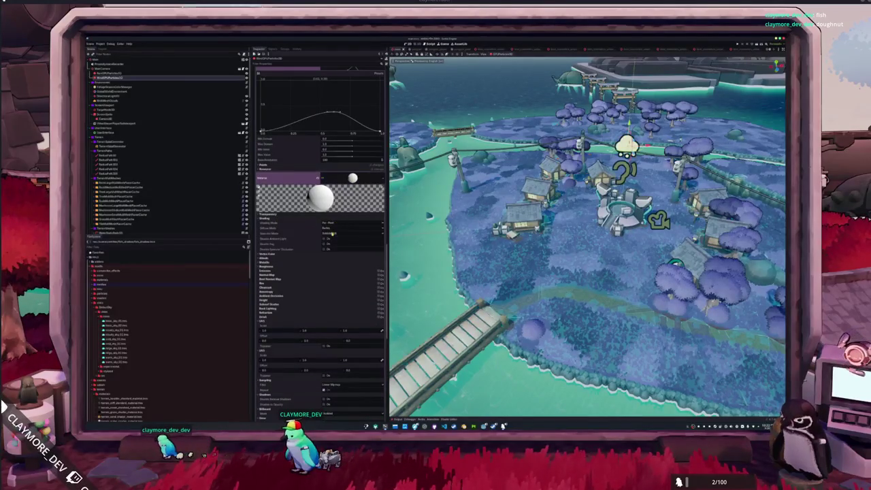
{"action": "left_click", "coordinate": [327, 222]}
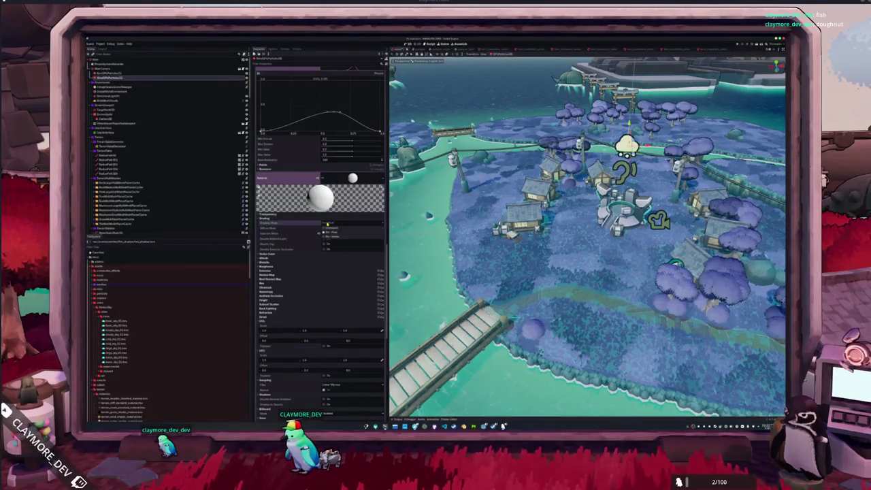
{"action": "left_click", "coordinate": [329, 232]}
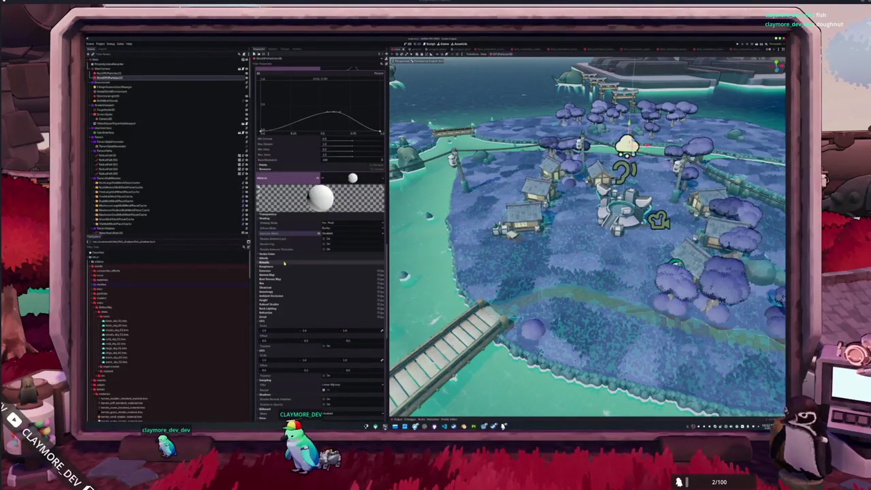
Step: Change the material's Albedo color from white to a pale green tint
{"action": "left_click", "coordinate": [283, 266]}
{"action": "left_click", "coordinate": [279, 262]}
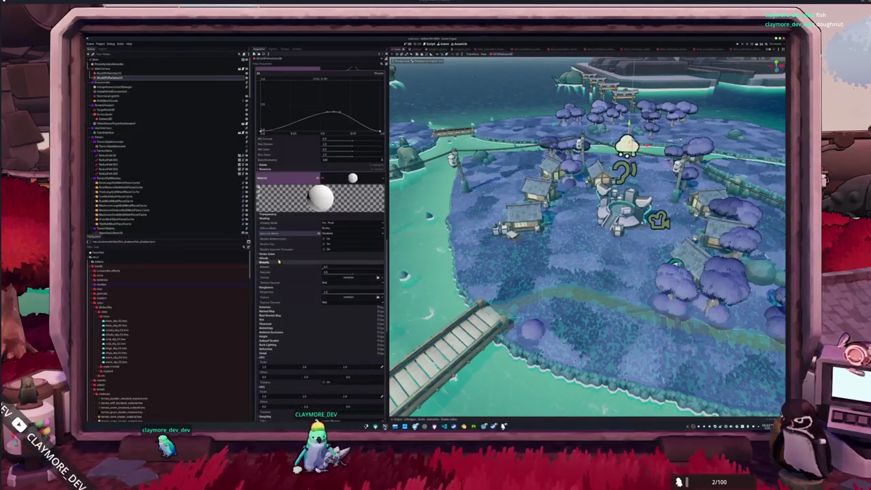
{"action": "left_click", "coordinate": [278, 259]}
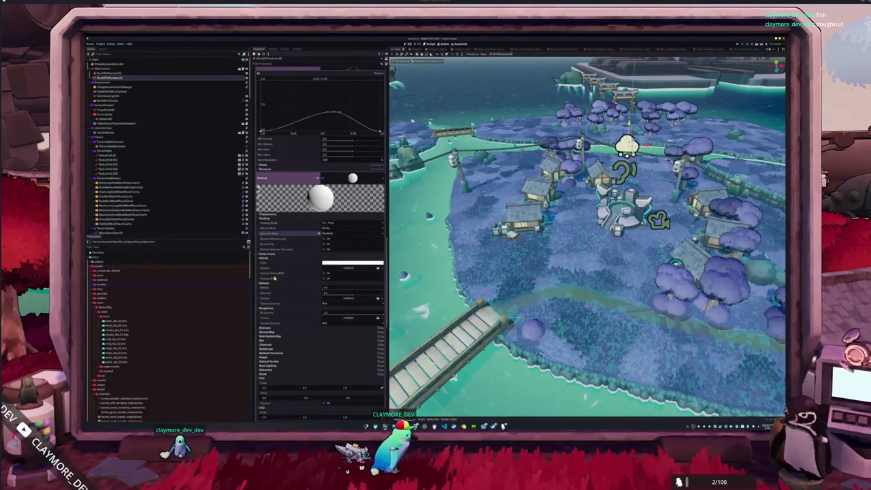
{"action": "left_click", "coordinate": [276, 260]}
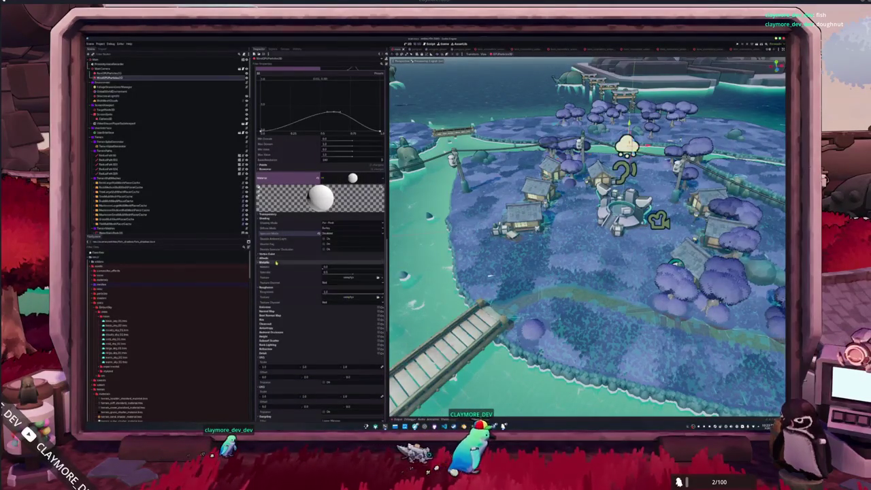
{"action": "left_click", "coordinate": [276, 263]}
{"action": "left_click", "coordinate": [274, 267]}
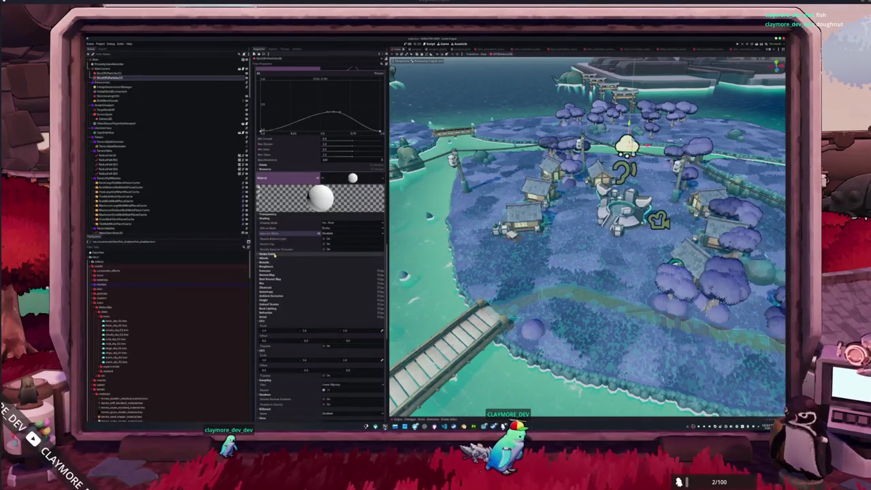
{"action": "left_click", "coordinate": [275, 259]}
{"action": "left_click", "coordinate": [350, 262]}
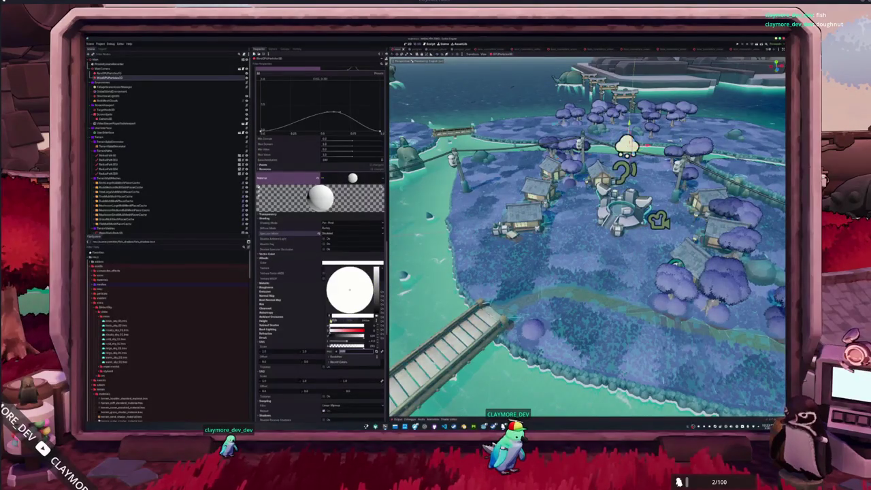
{"action": "left_click_drag", "start_coordinate": [400, 289], "coordinate": [397, 290]}
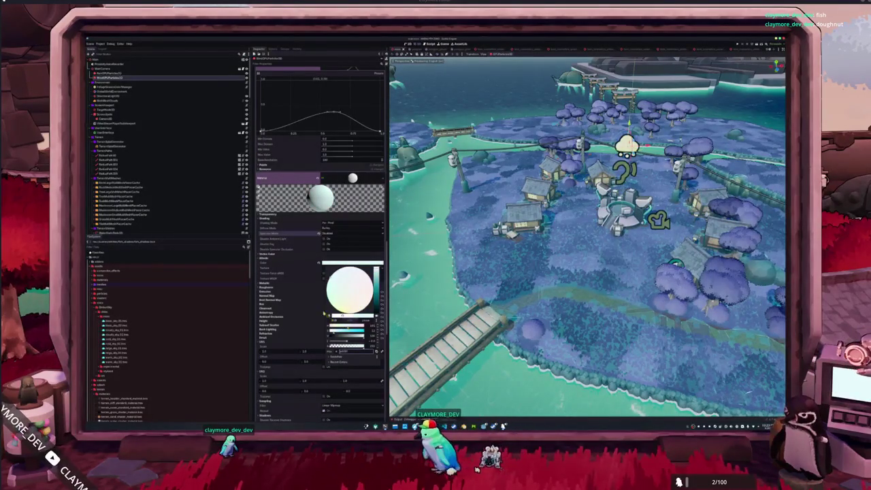
{"action": "left_click", "coordinate": [304, 267]}
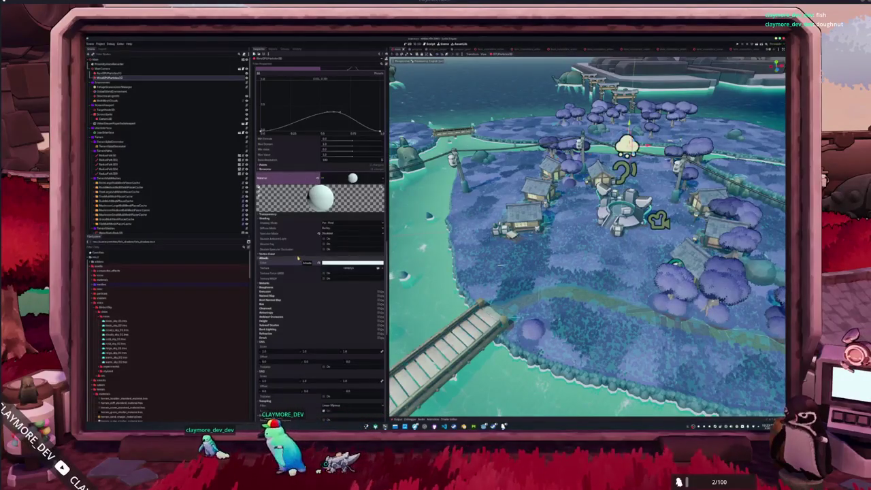
{"action": "scroll", "coordinate": [300, 258], "scroll_direction": "up", "scroll_amount": 10}
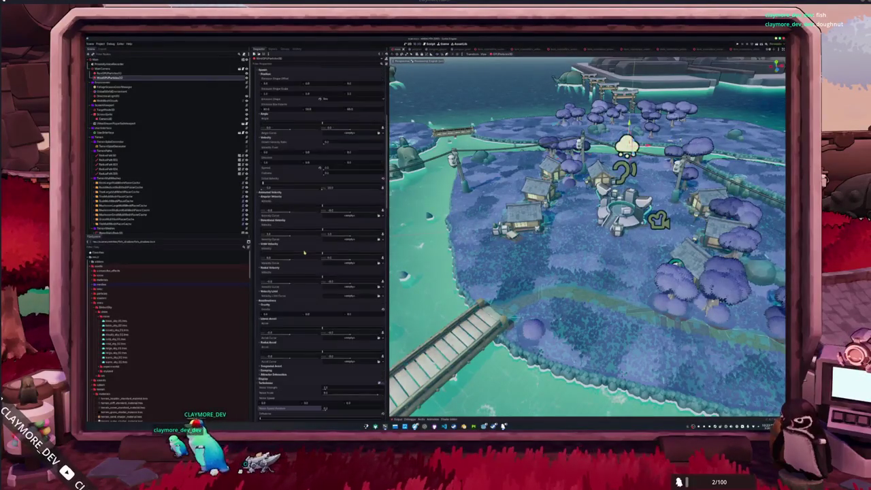
Step: Collapse Angular Velocity and bring up the options for Directional Velocity's Velocity Curve
{"action": "scroll", "coordinate": [304, 254], "scroll_direction": "up", "scroll_amount": 6}
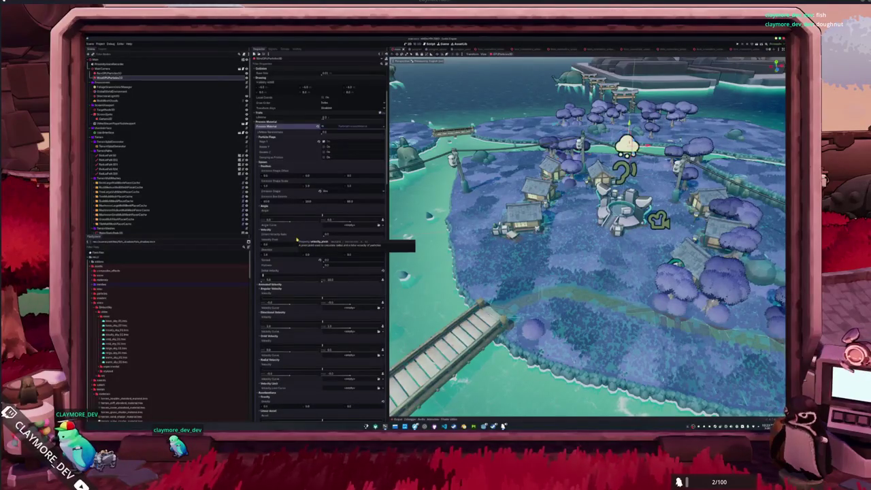
{"action": "scroll", "coordinate": [297, 239], "scroll_direction": "down", "scroll_amount": 3}
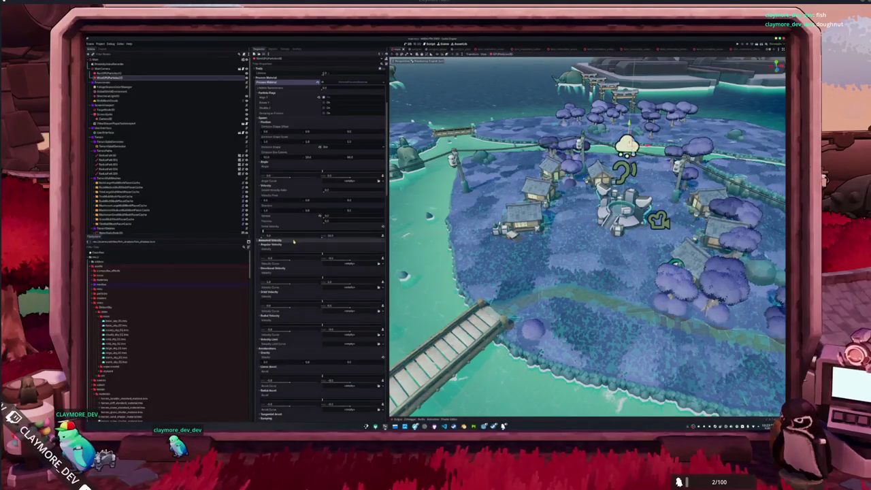
{"action": "scroll", "coordinate": [292, 242], "scroll_direction": "up", "scroll_amount": 3}
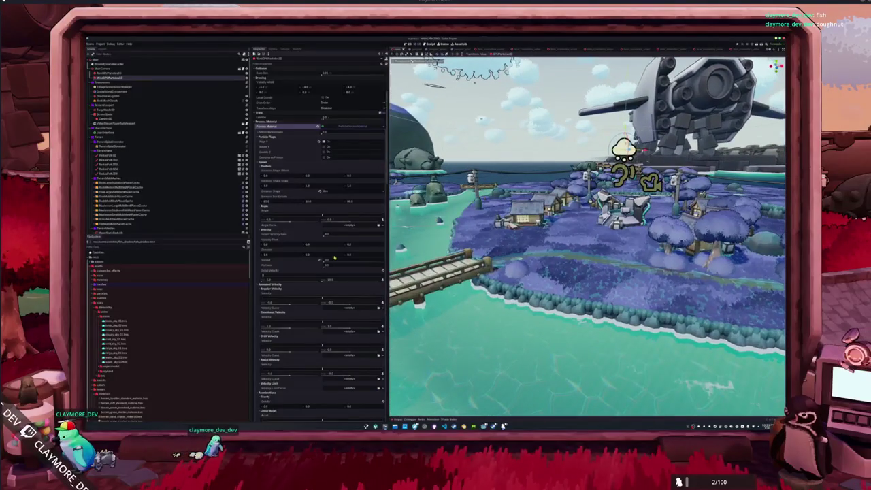
{"action": "scroll", "coordinate": [310, 297], "scroll_direction": "down", "scroll_amount": 15}
{"action": "scroll", "coordinate": [309, 297], "scroll_direction": "down", "scroll_amount": 2}
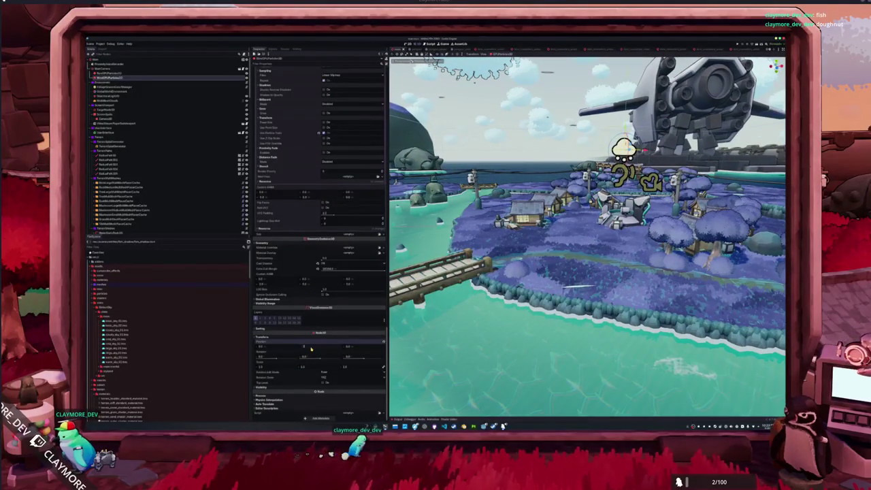
{"action": "scroll", "coordinate": [311, 348], "scroll_direction": "up", "scroll_amount": 1}
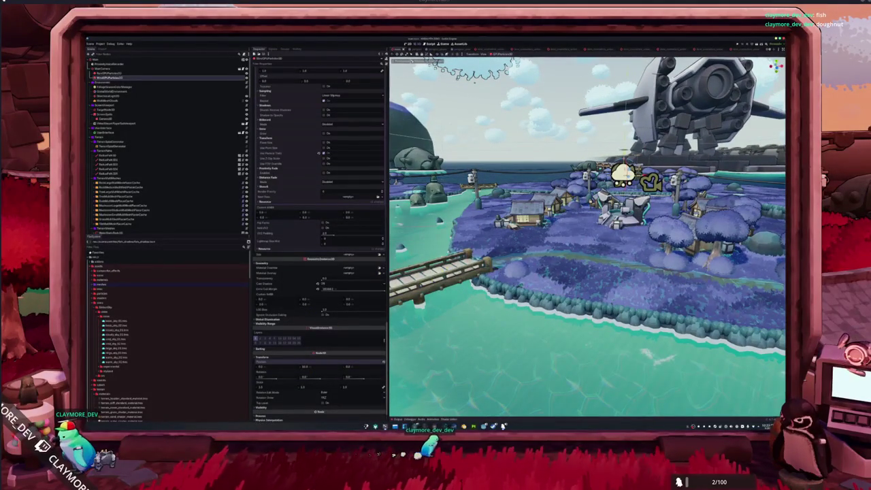
{"action": "left_click", "coordinate": [312, 265]}
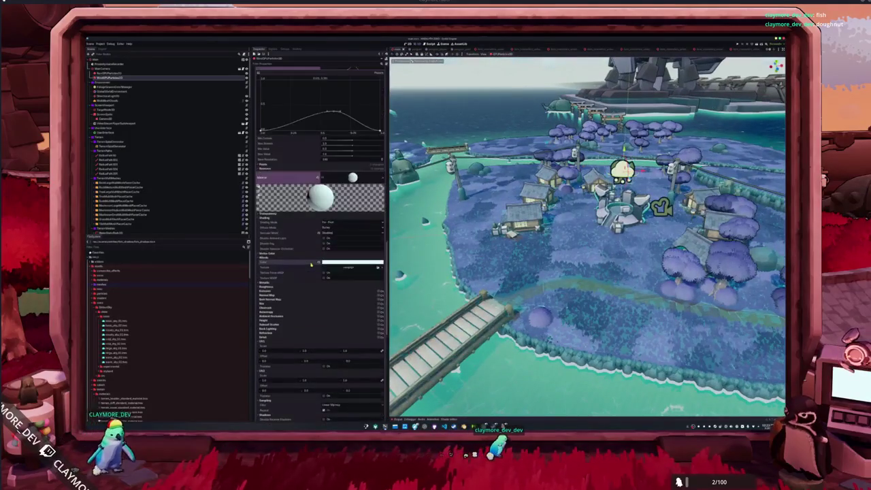
{"action": "scroll", "coordinate": [306, 266], "scroll_direction": "up", "scroll_amount": 15}
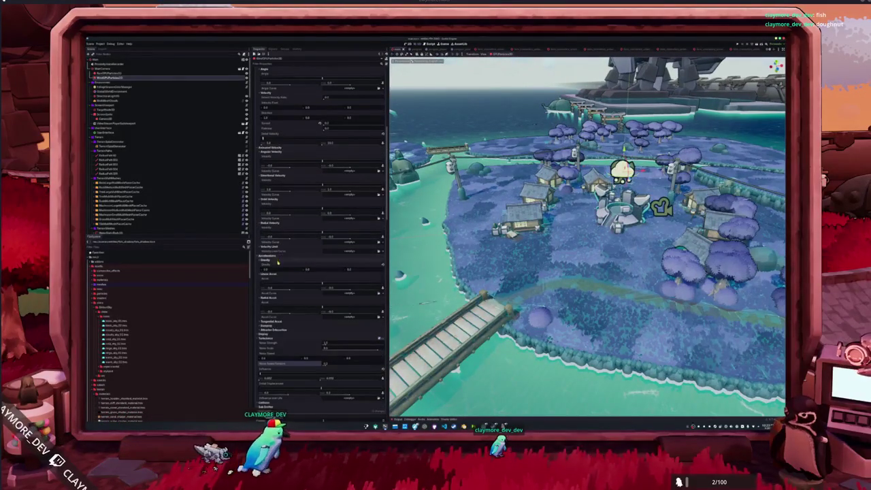
{"action": "scroll", "coordinate": [279, 259], "scroll_direction": "up", "scroll_amount": 2}
{"action": "scroll", "coordinate": [276, 257], "scroll_direction": "up", "scroll_amount": 2}
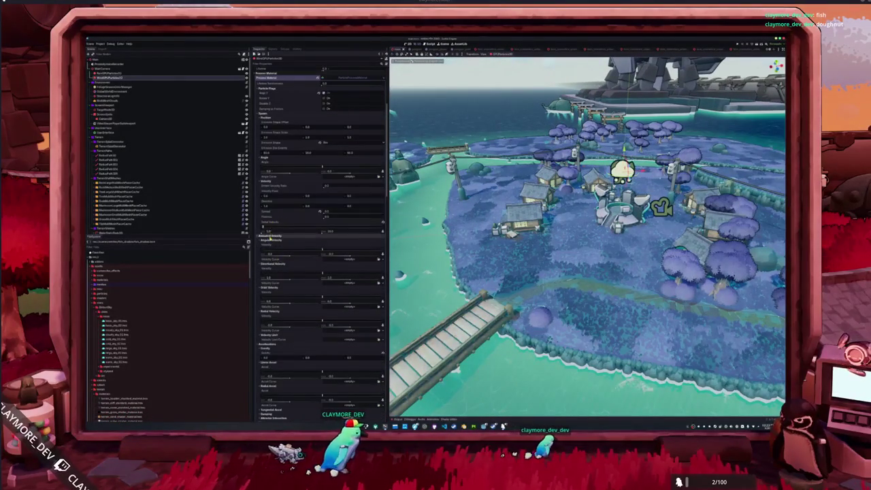
{"action": "left_click", "coordinate": [270, 240]}
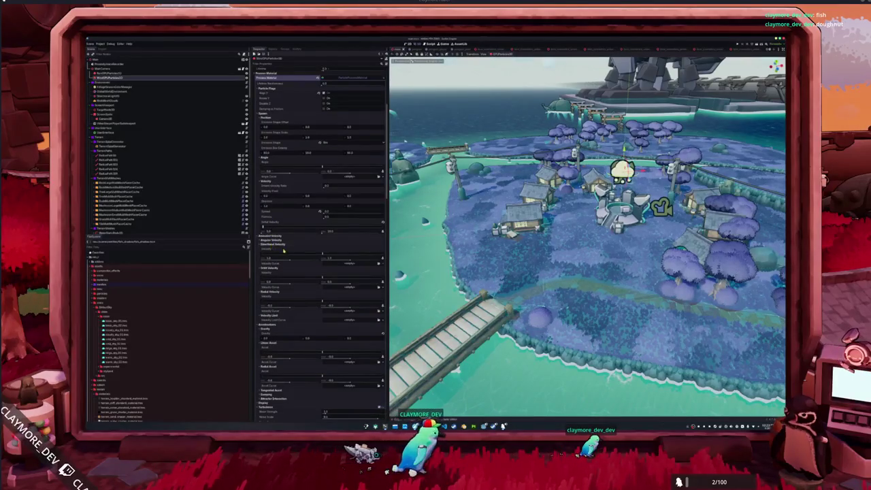
{"action": "left_click", "coordinate": [383, 265]}
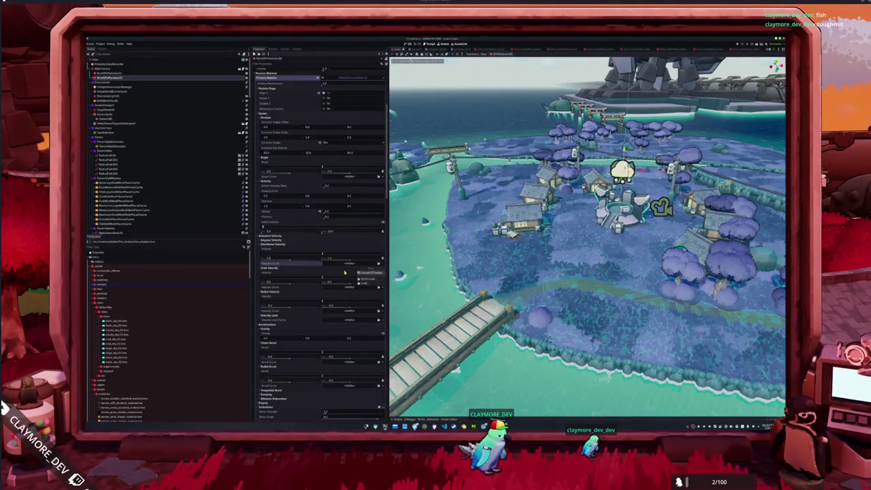
Step: Assign a New CurveXYZTexture to Velocity Curve and sketch a bell shape on Curve Y
{"action": "left_click", "coordinate": [359, 272]}
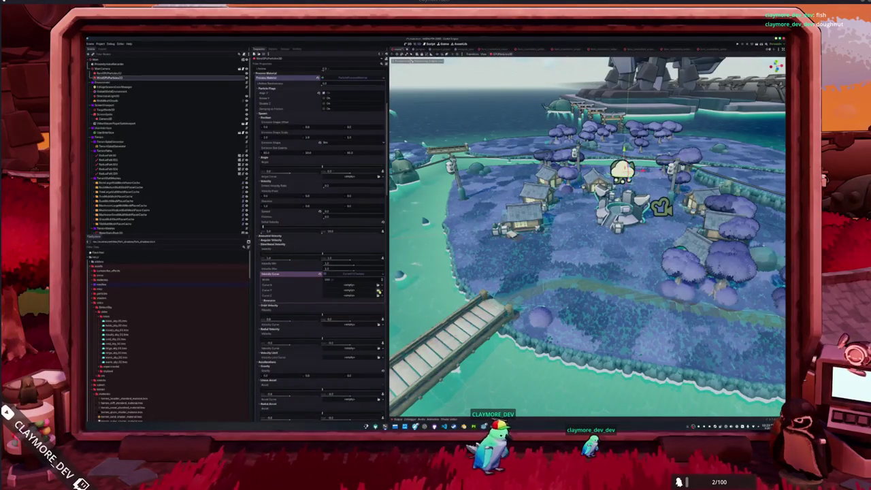
{"action": "left_click", "coordinate": [382, 287]}
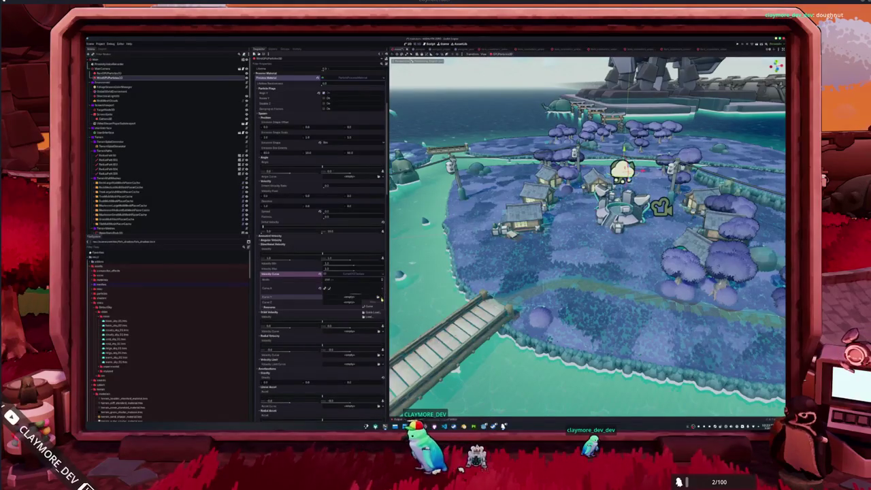
{"action": "left_click", "coordinate": [377, 306]}
{"action": "left_click", "coordinate": [353, 300]}
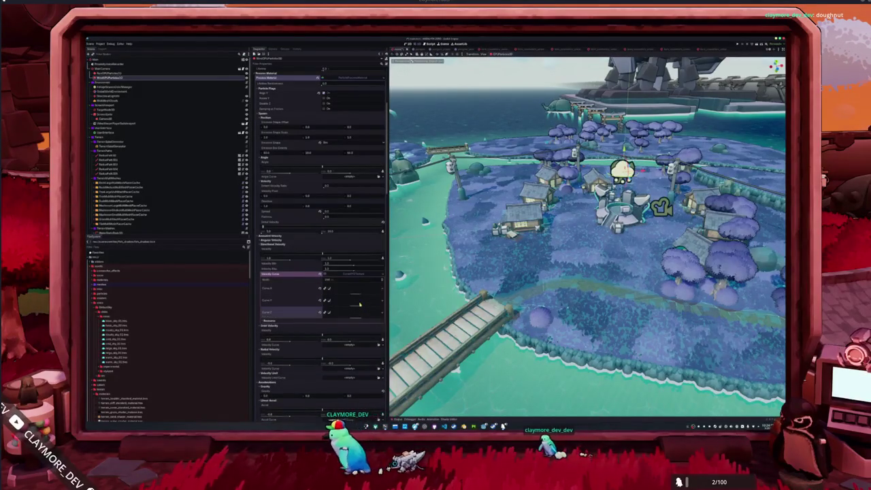
{"action": "mouse_move", "coordinate": [295, 363]}
{"action": "left_mouse_down"}
{"action": "mouse_move", "coordinate": [294, 323]}
{"action": "mouse_move", "coordinate": [271, 317]}
{"action": "left_mouse_up"}
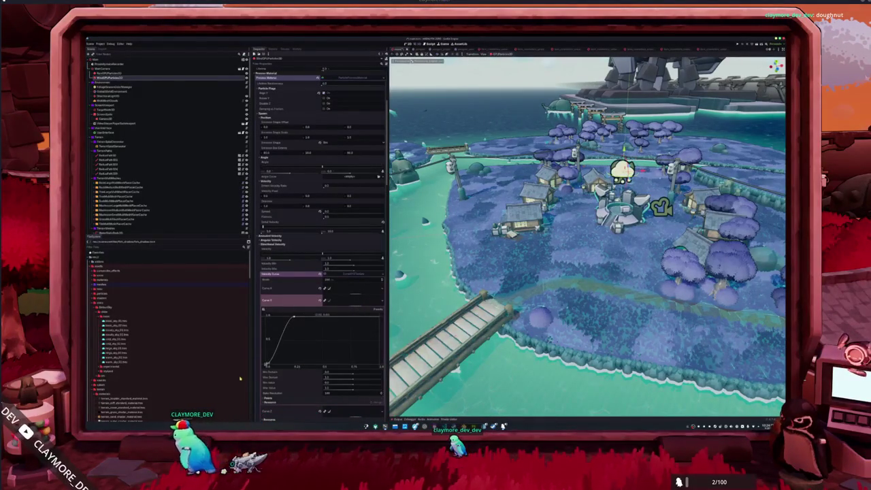
{"action": "left_click_drag", "start_coordinate": [380, 315], "coordinate": [380, 366]}
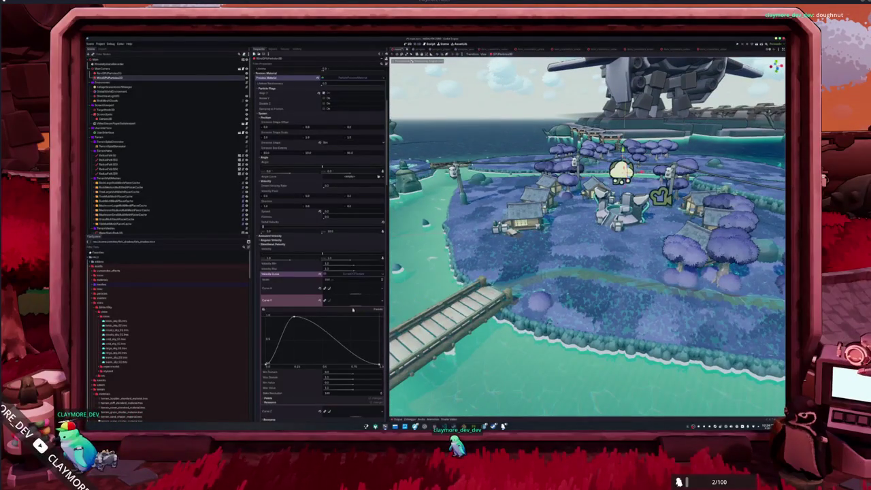
{"action": "left_click_drag", "start_coordinate": [294, 318], "coordinate": [293, 337]}
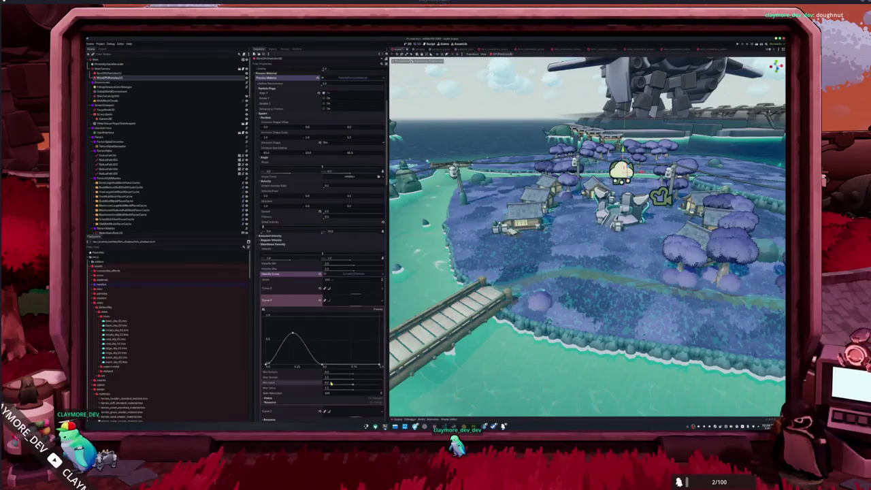
Step: Set Curve Y's Min Value to -1 and shape it to rise, dip below zero, then climb again
{"action": "left_click_drag", "start_coordinate": [330, 383], "coordinate": [320, 383]}
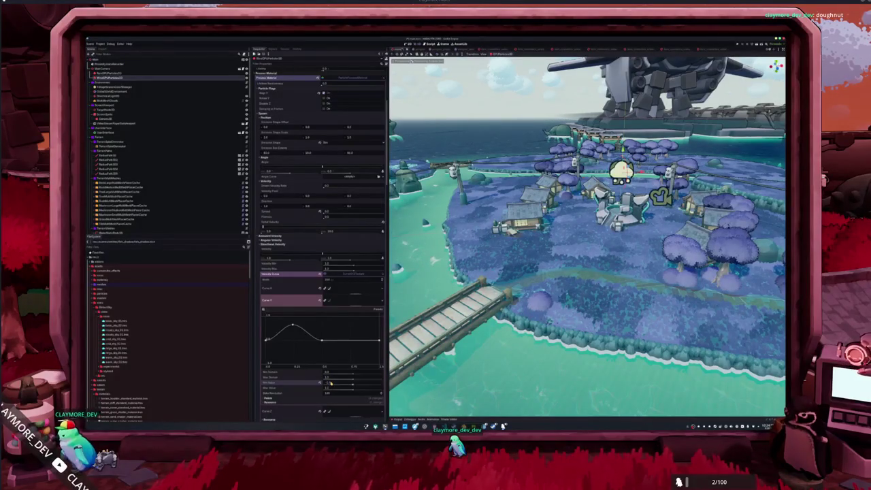
{"action": "left_click_drag", "start_coordinate": [322, 343], "coordinate": [324, 366]}
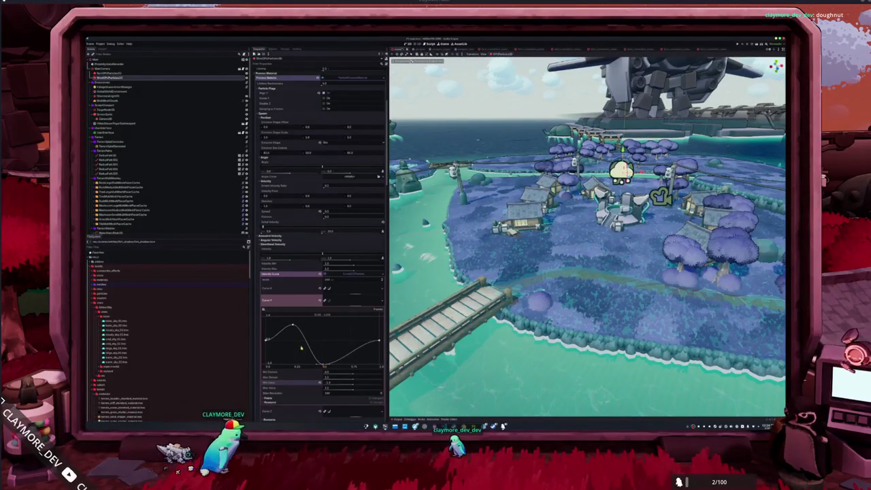
{"action": "left_click_drag", "start_coordinate": [292, 326], "coordinate": [295, 316]}
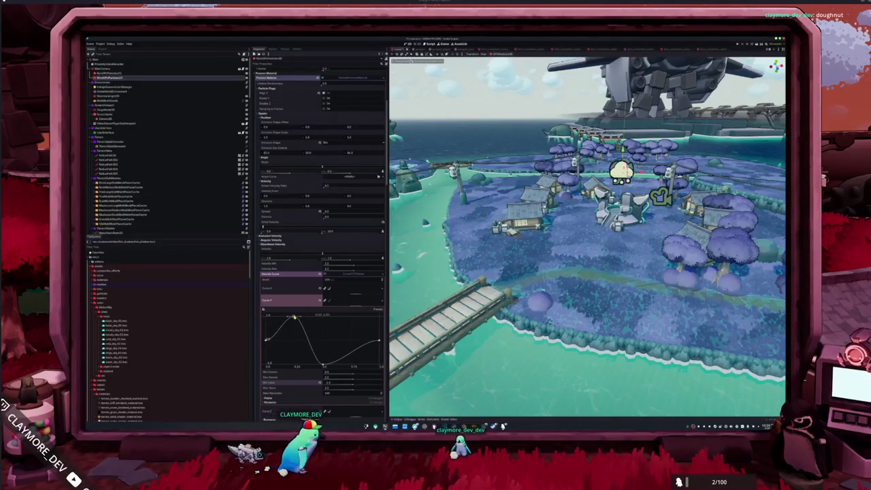
{"action": "left_click", "coordinate": [354, 351]}
{"action": "left_click_drag", "start_coordinate": [354, 351], "coordinate": [333, 341]}
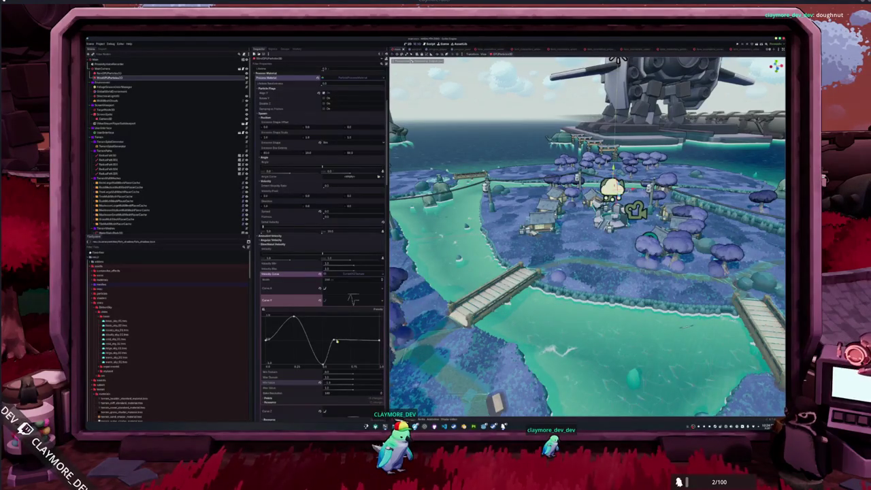
{"action": "left_click_drag", "start_coordinate": [336, 340], "coordinate": [374, 342]}
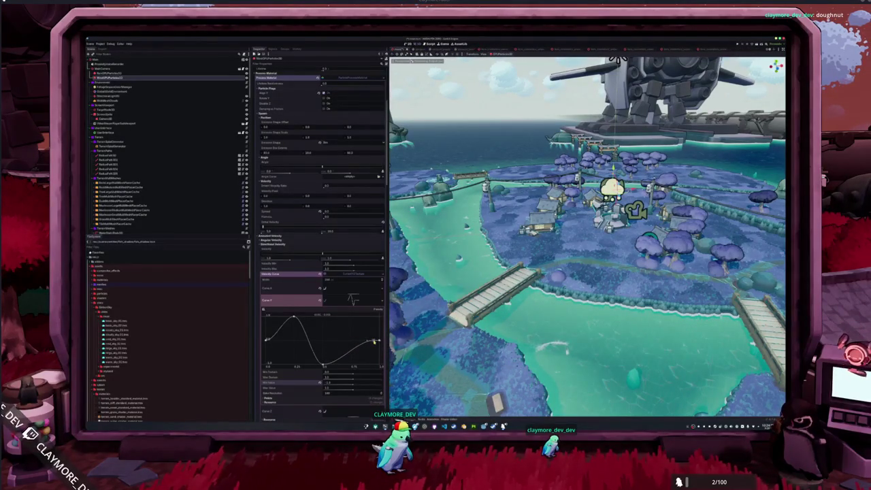
{"action": "left_click_drag", "start_coordinate": [324, 367], "coordinate": [351, 372]}
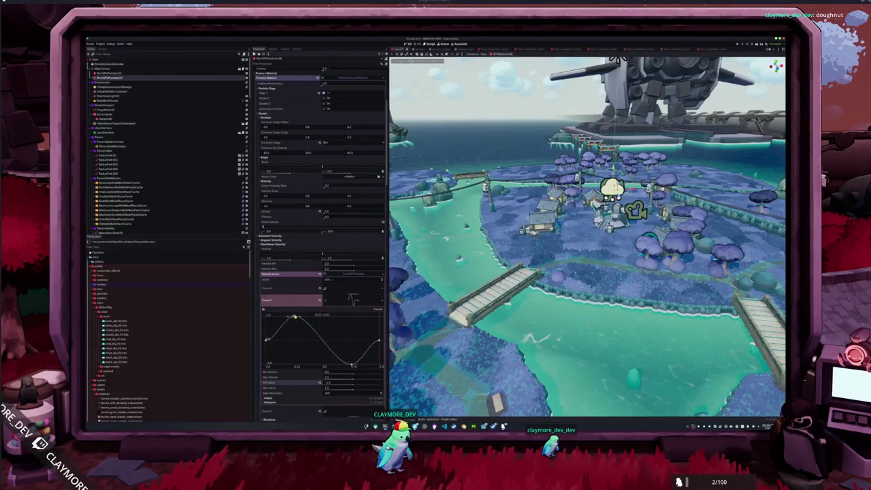
{"action": "left_click_drag", "start_coordinate": [295, 317], "coordinate": [297, 318]}
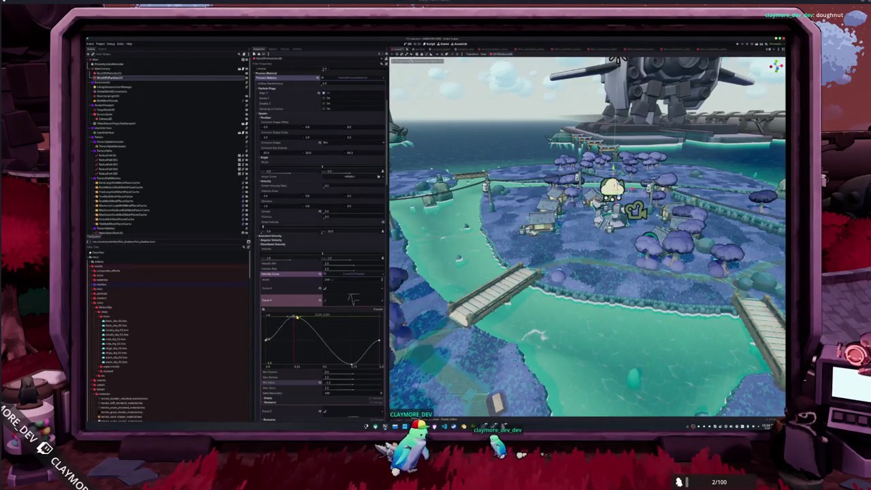
{"action": "left_click_drag", "start_coordinate": [353, 364], "coordinate": [352, 365]}
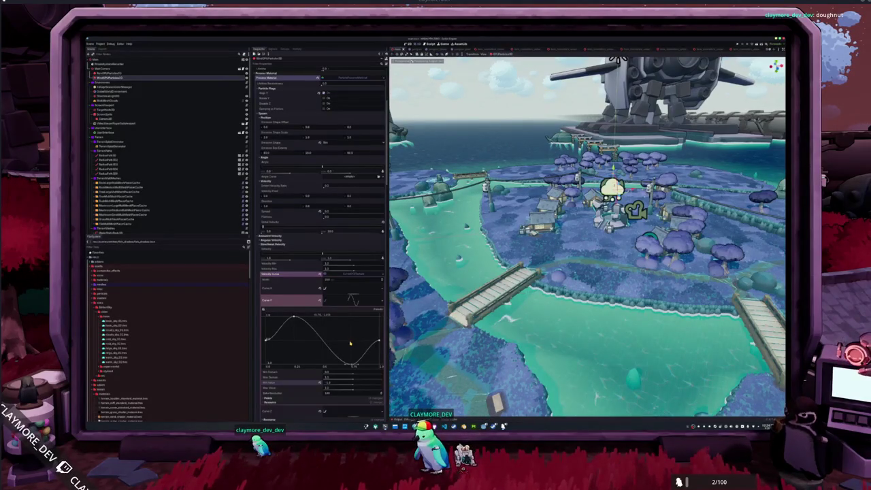
{"action": "scroll", "coordinate": [350, 343], "scroll_direction": "down", "scroll_amount": 8}
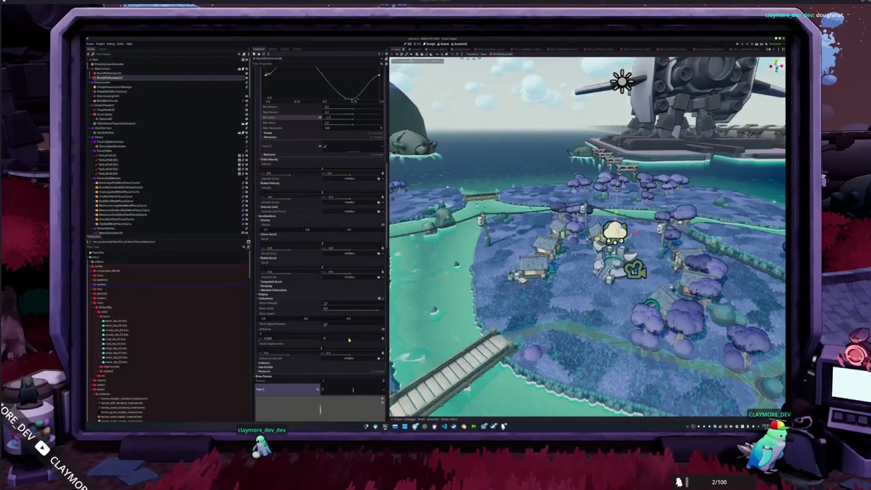
Step: Collapse Spawn, Animated Velocity, Accelerations and Turbulence, and give Display > Scale Curve a New CurveTexture
{"action": "scroll", "coordinate": [349, 339], "scroll_direction": "up", "scroll_amount": 10}
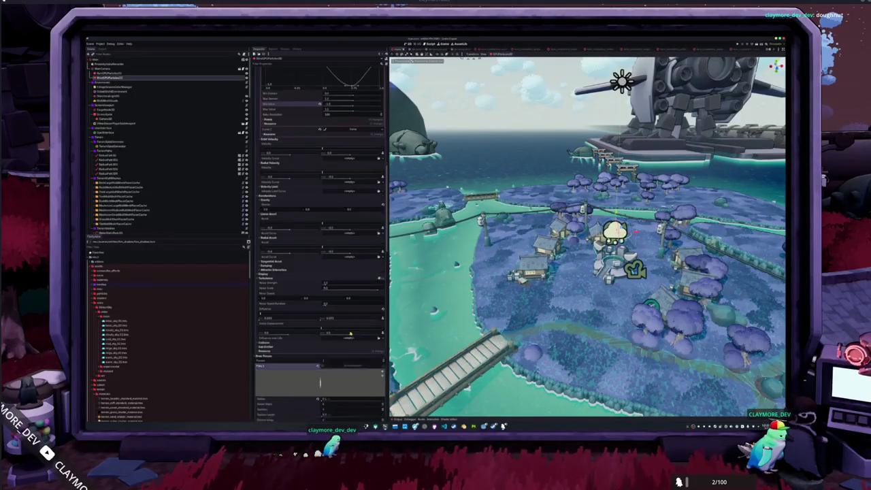
{"action": "scroll", "coordinate": [296, 310], "scroll_direction": "up", "scroll_amount": 5}
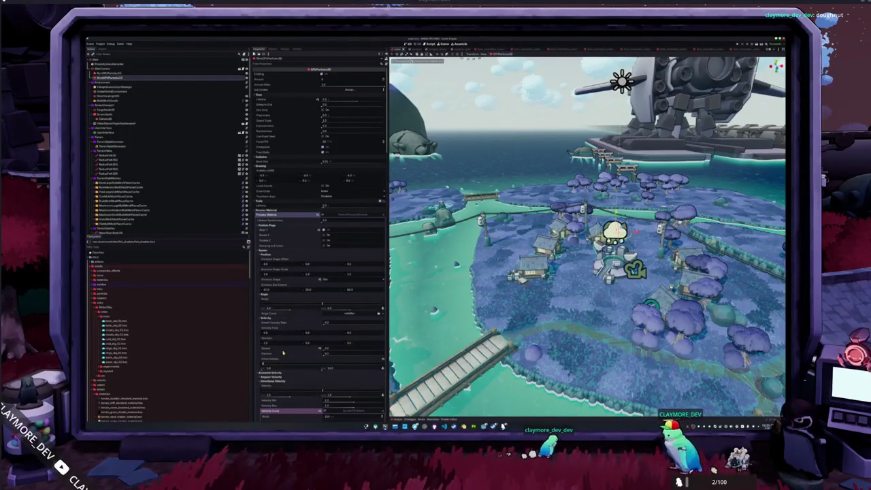
{"action": "left_click", "coordinate": [279, 251]}
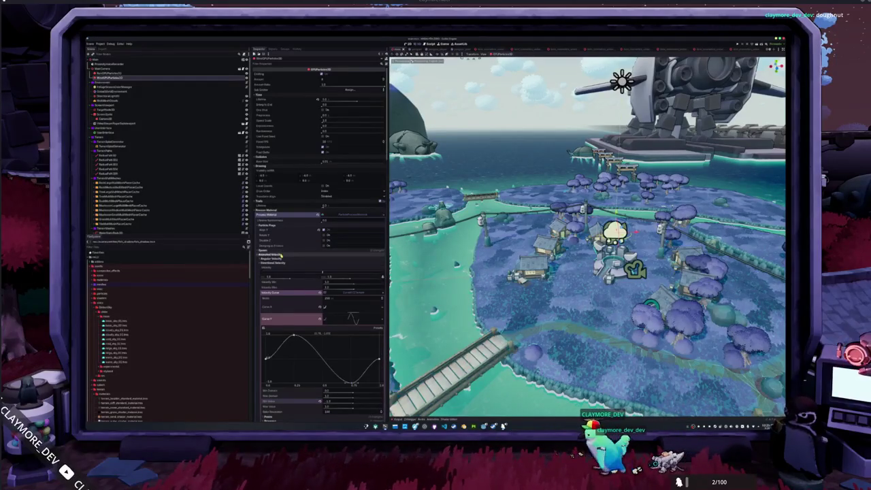
{"action": "left_click", "coordinate": [280, 256]}
{"action": "left_click", "coordinate": [281, 258]}
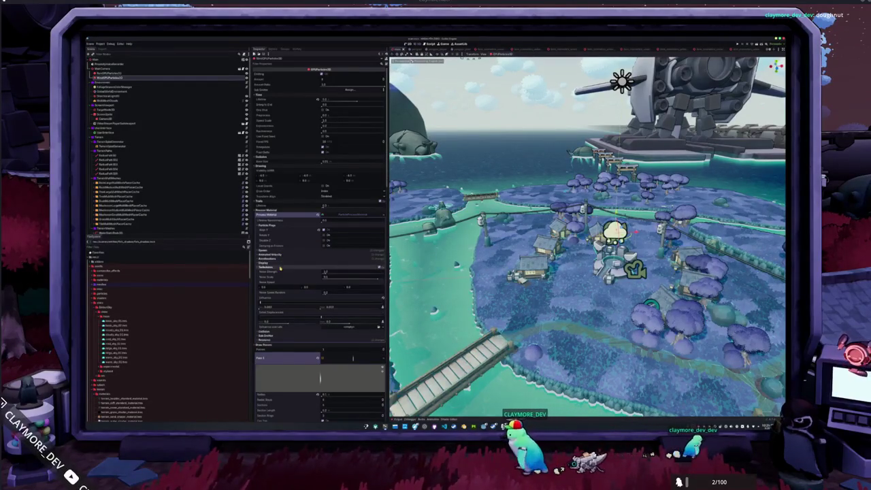
{"action": "left_click", "coordinate": [280, 266]}
{"action": "left_click", "coordinate": [280, 263]}
{"action": "left_click", "coordinate": [265, 269]}
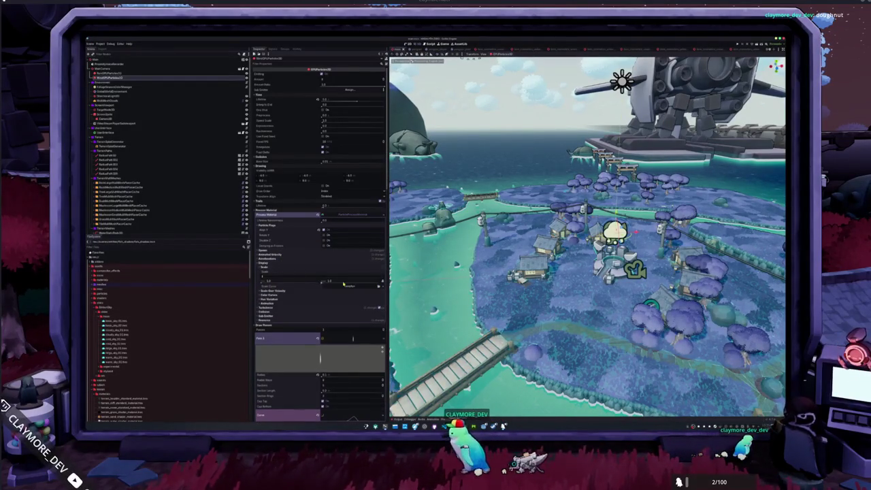
{"action": "left_click", "coordinate": [380, 287]}
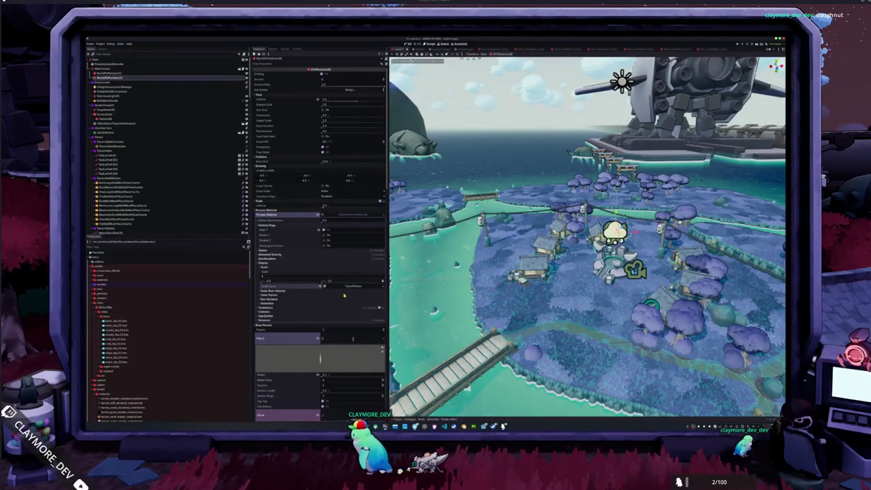
Step: Shape the scale curve into a quick rise, flat plateau and drop, then run the game with F5
{"action": "left_click", "coordinate": [351, 287]}
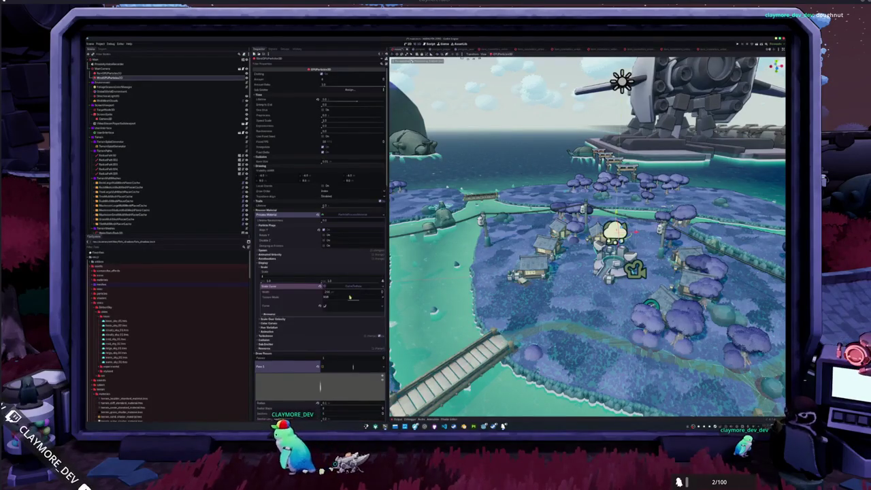
{"action": "left_click", "coordinate": [333, 306]}
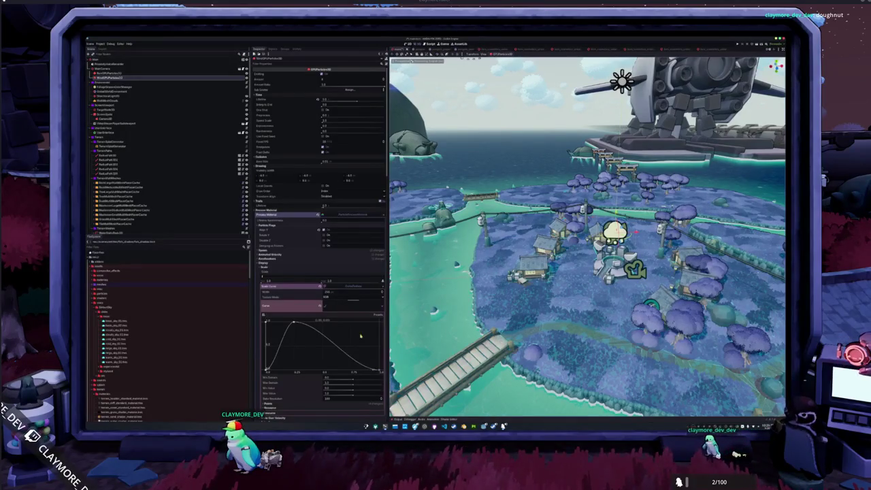
{"action": "left_click_drag", "start_coordinate": [361, 335], "coordinate": [353, 318]}
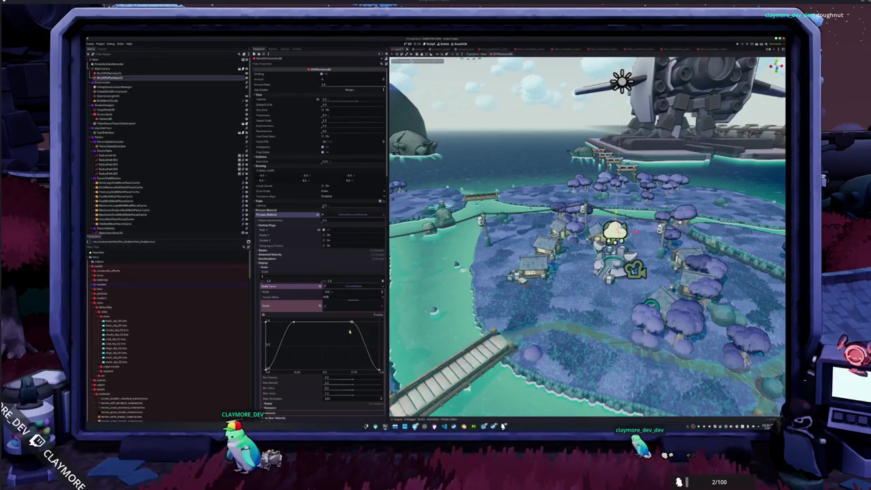
{"action": "scroll", "coordinate": [588, 237], "scroll_direction": "up", "scroll_amount": 4}
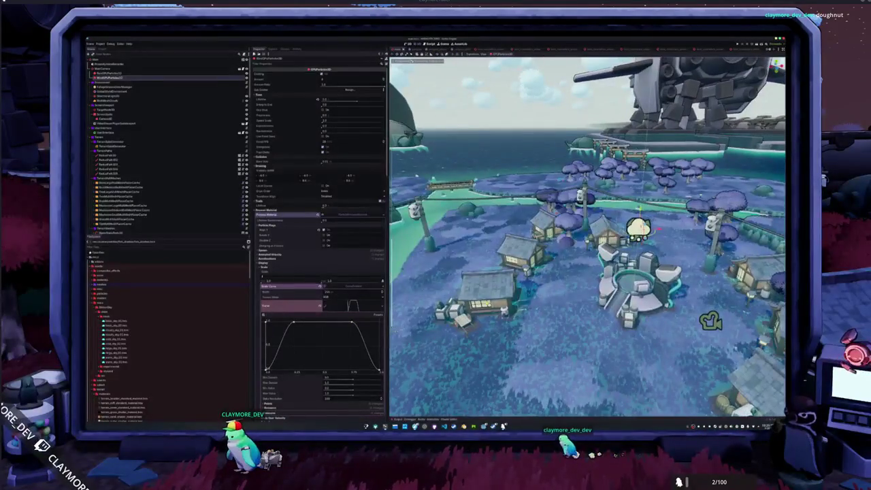
{"action": "left_click_drag", "start_coordinate": [588, 237], "coordinate": [525, 200]}
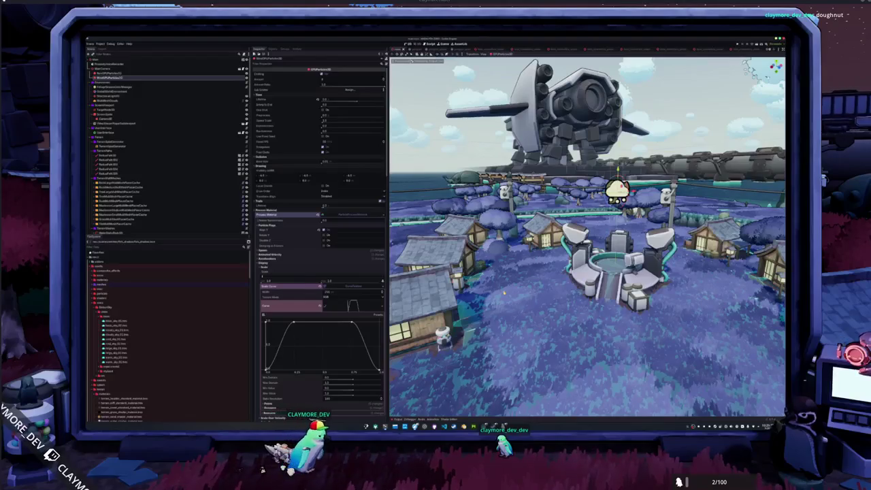
{"action": "scroll", "coordinate": [503, 293], "scroll_direction": "up", "scroll_amount": 1}
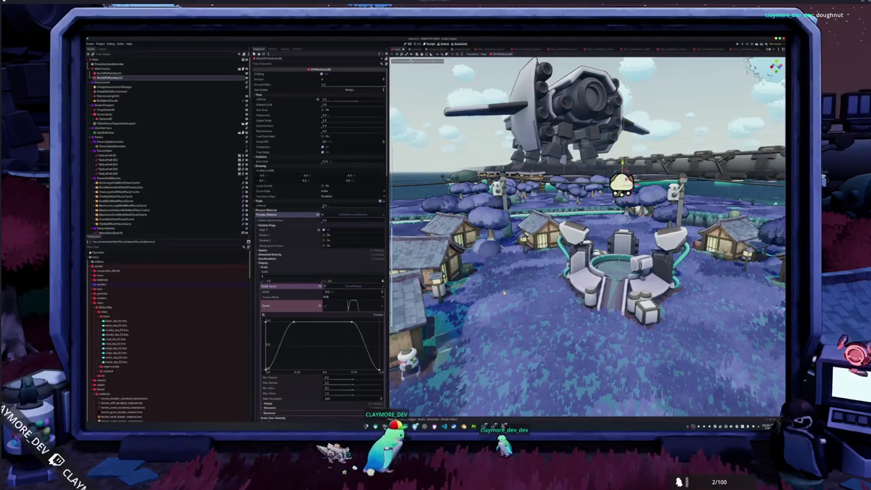
{"action": "left_click_drag", "start_coordinate": [504, 293], "coordinate": [504, 294]}
{"action": "key", "text": "F5"}
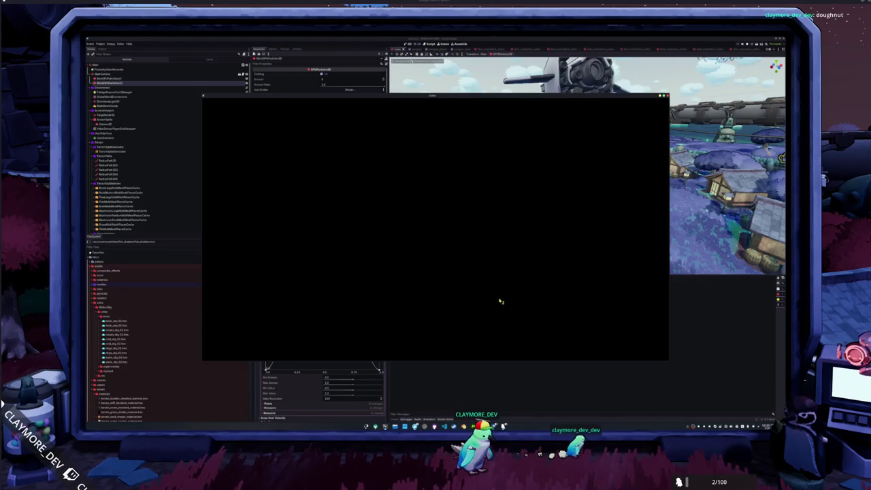
Step: Reposition the game window, start playing from the title menu, and close the game after testing
{"action": "left_click_drag", "start_coordinate": [427, 96], "coordinate": [517, 132]}
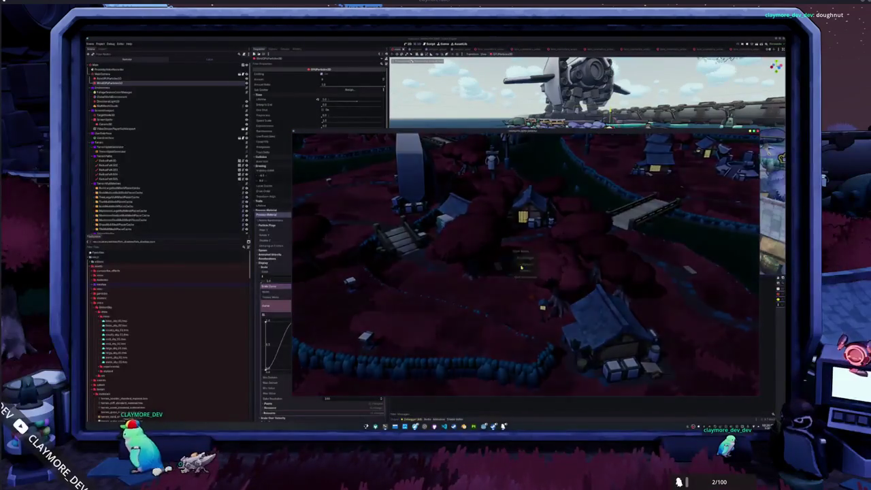
{"action": "left_click", "coordinate": [522, 268]}
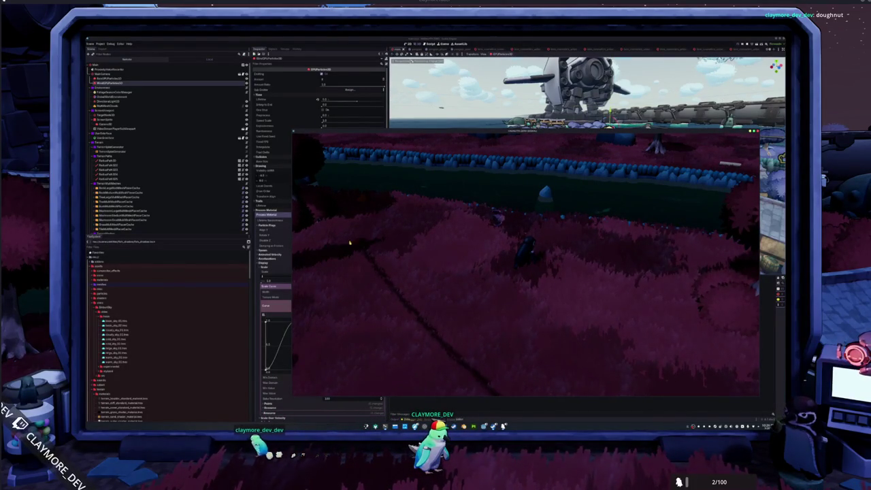
{"action": "left_click", "coordinate": [114, 80]}
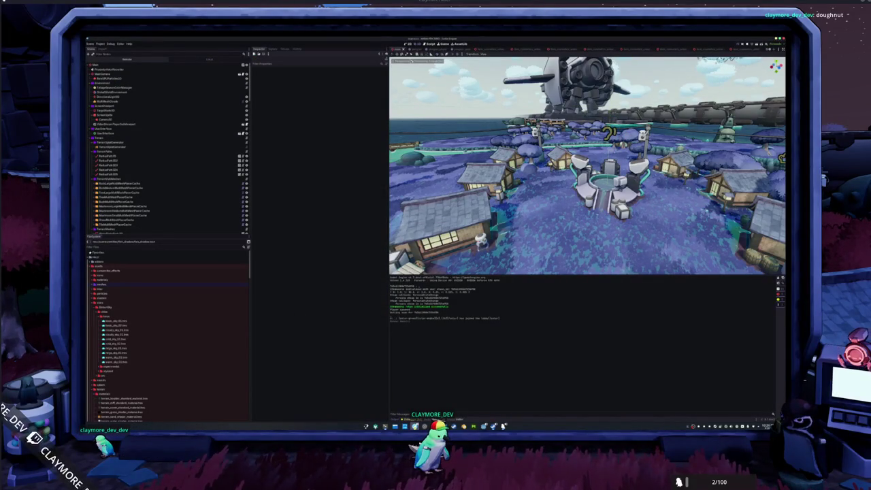
Step: Append 'in whatever the current season is' to the first-boot clear daytime skies TODO
{"action": "key", "text": "alt+Tab"}
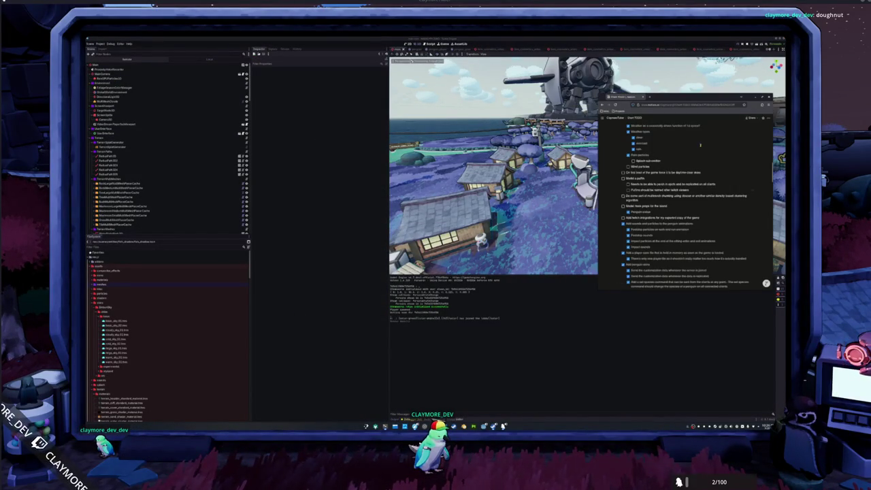
{"action": "right_click", "coordinate": [642, 166]}
{"action": "key", "text": "Escape"}
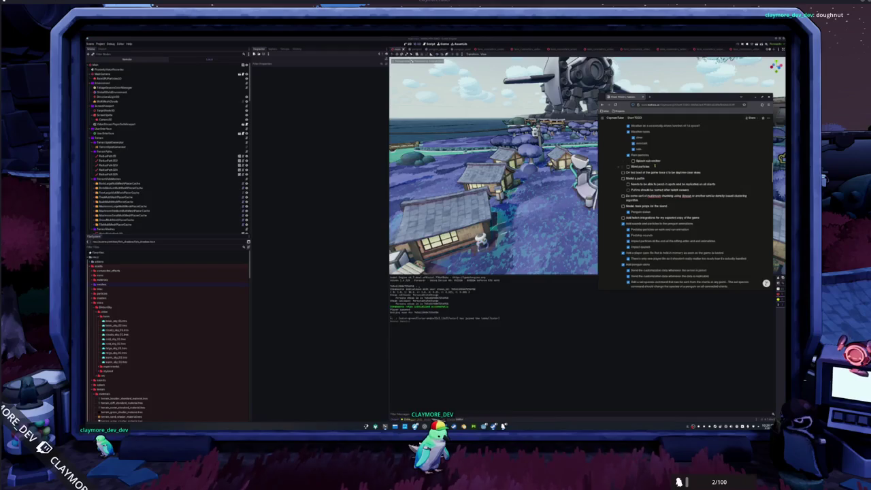
{"action": "right_click", "coordinate": [637, 166]}
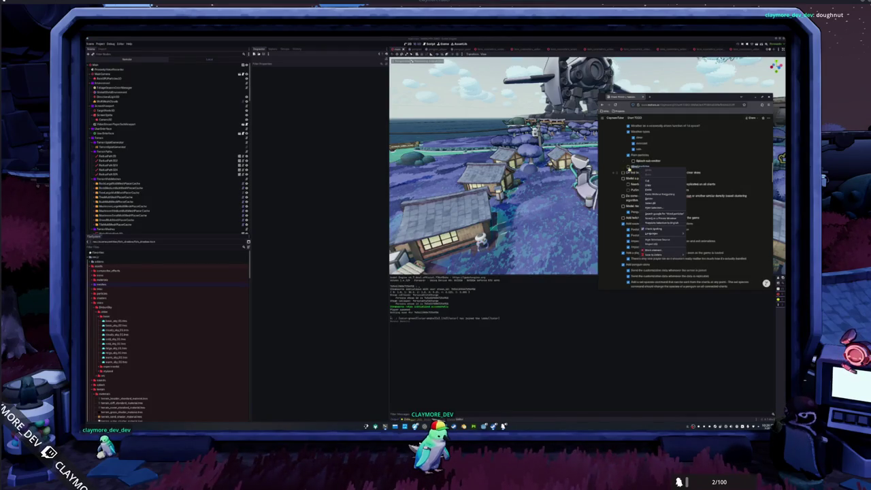
{"action": "key", "text": "Escape"}
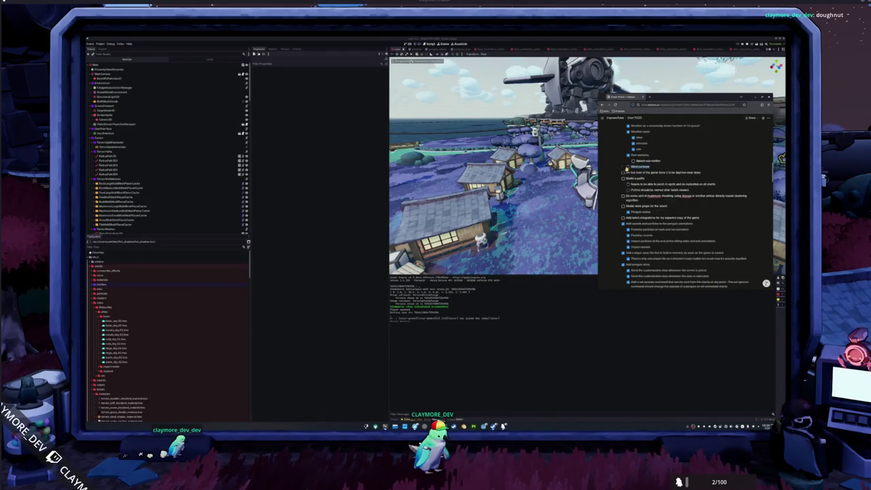
{"action": "right_click", "coordinate": [654, 172]}
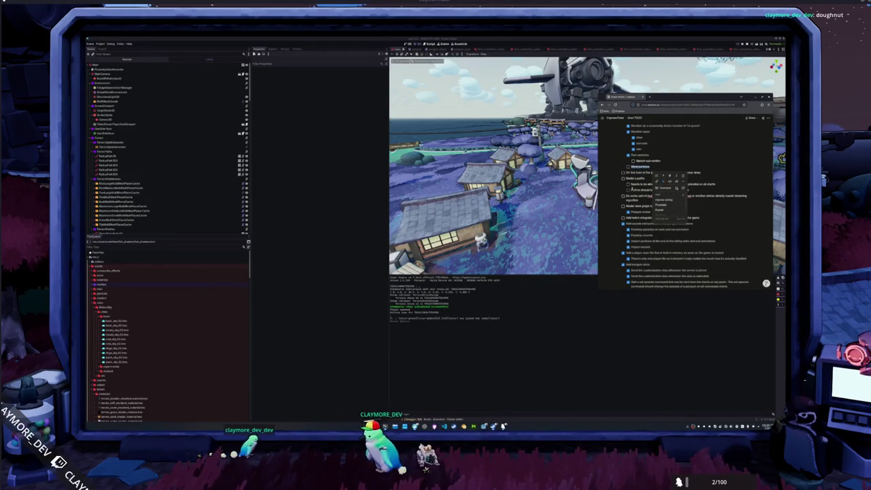
{"action": "left_click", "coordinate": [659, 165]}
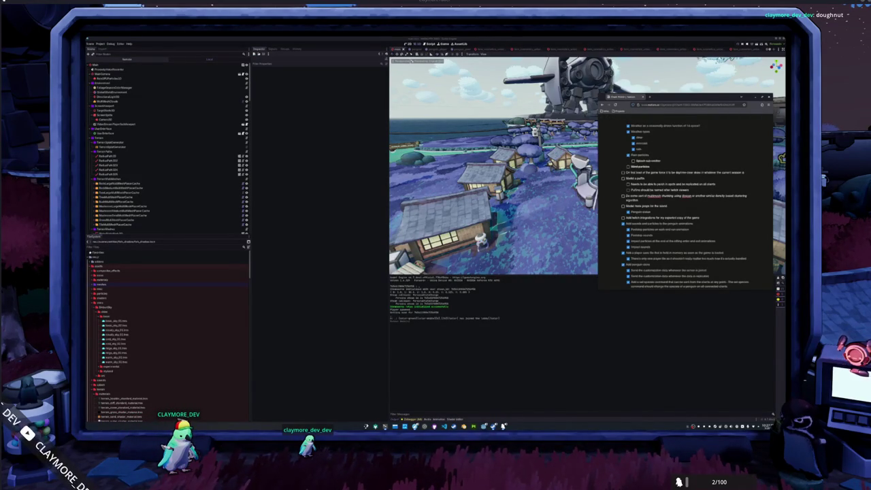
{"action": "left_click", "coordinate": [528, 347]}
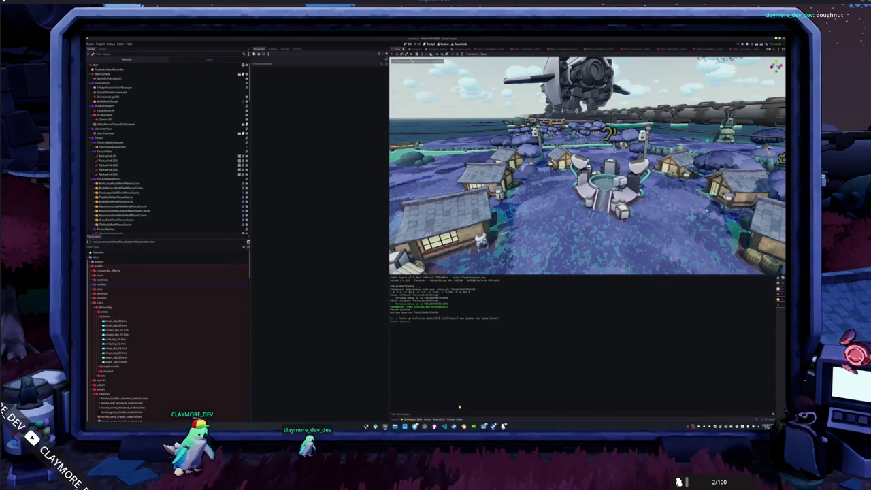
Step: Save the Godot scene and open global_time.gd in VS Code through quick open
{"action": "key", "text": "ctrl+s"}
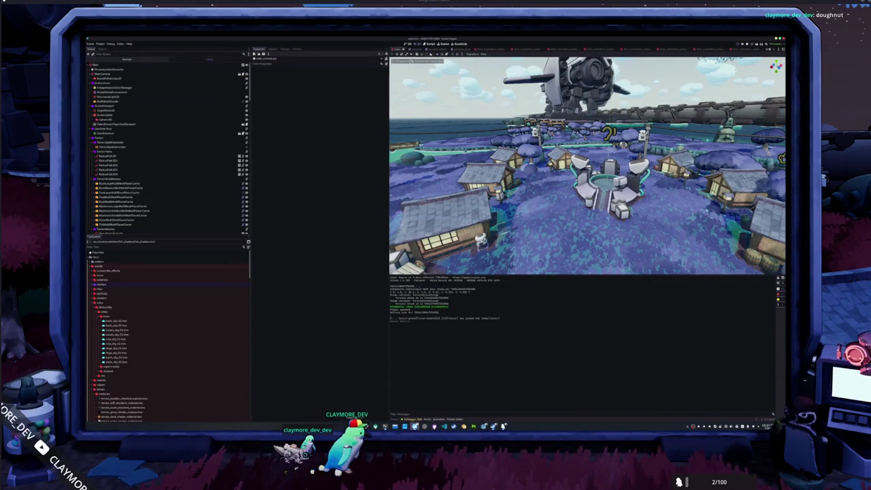
{"action": "left_click", "coordinate": [443, 423]}
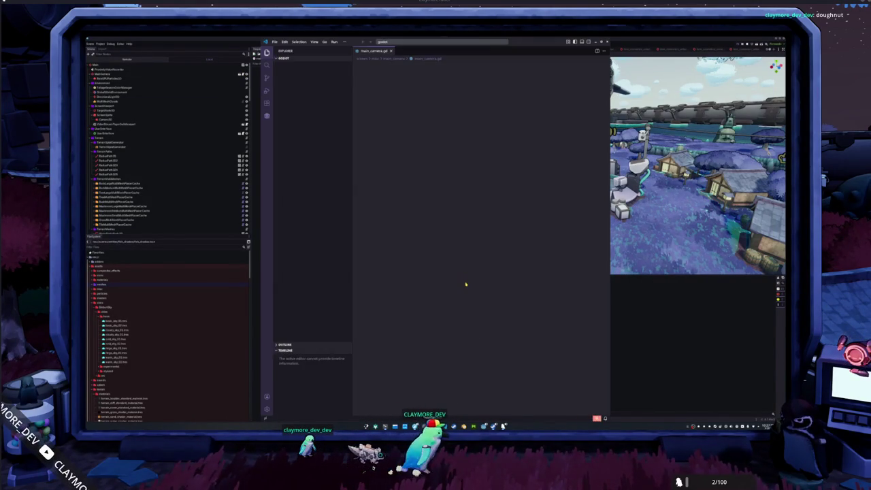
{"action": "key", "text": "ctrl+p"}
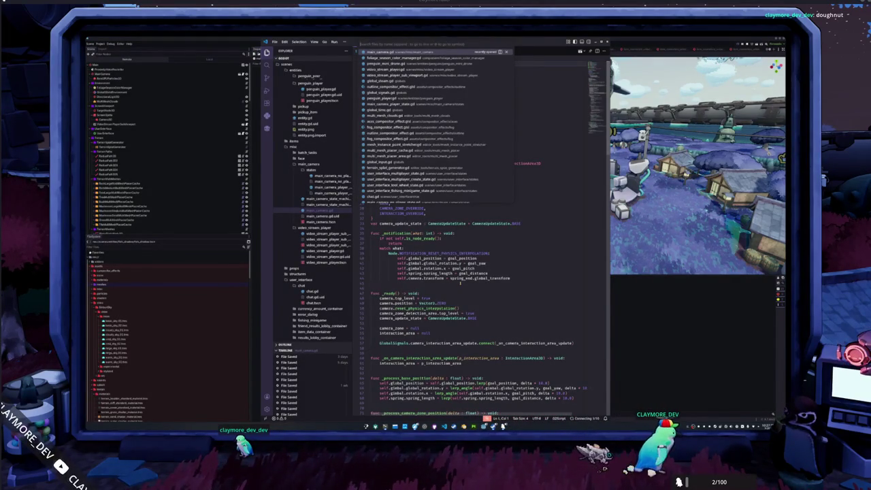
{"action": "type", "text": "global_d"}
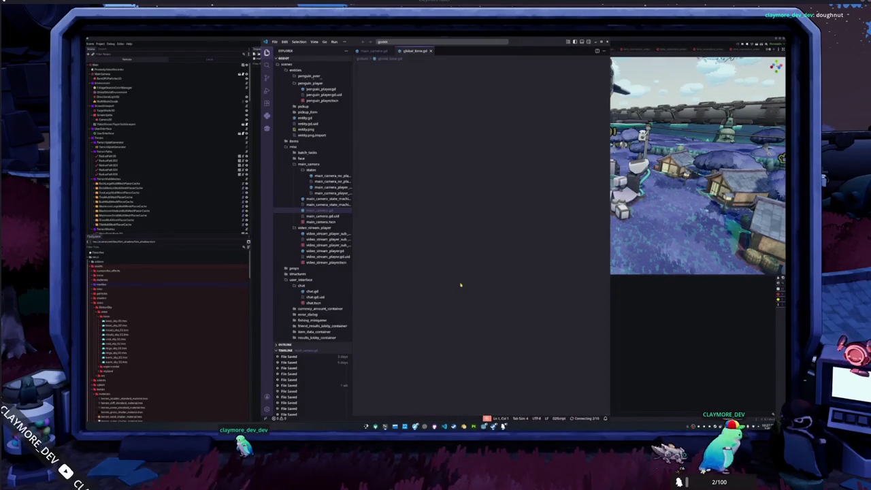
{"action": "key", "text": "Return"}
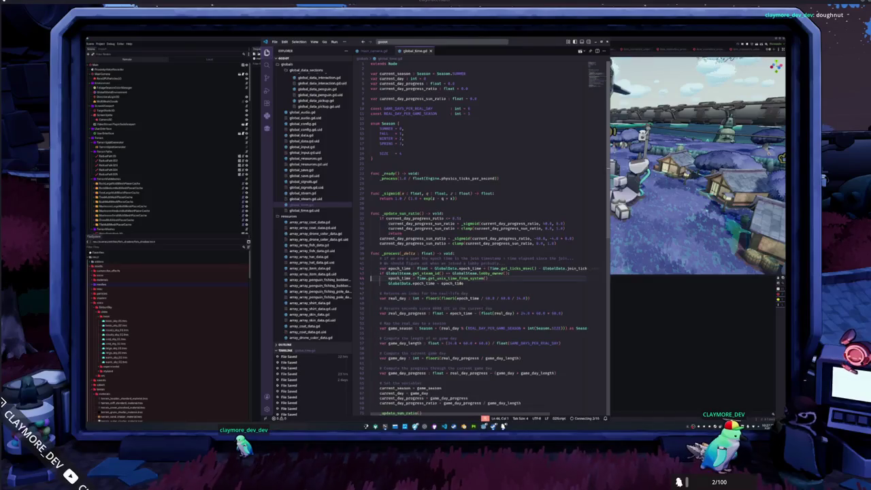
Step: Open blank lines after the epoch_time block in _process of global_time.gd
{"action": "left_click", "coordinate": [372, 268]}
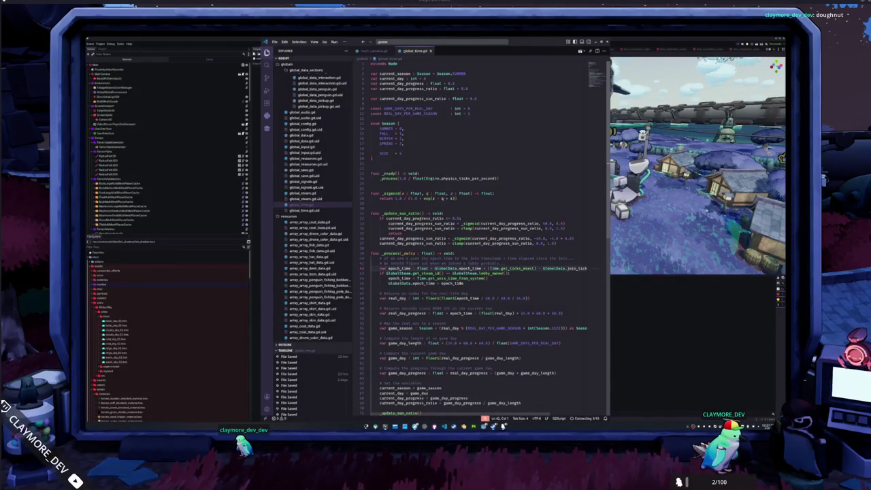
{"action": "left_click", "coordinate": [389, 279]}
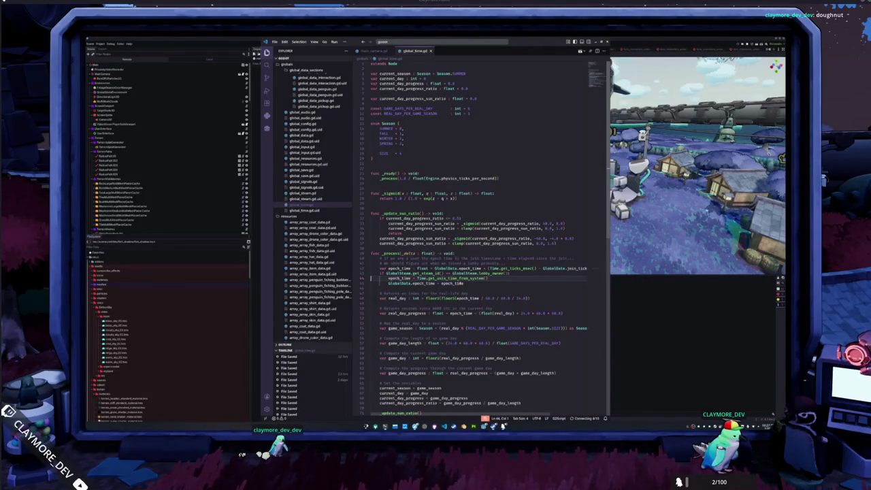
{"action": "key", "text": "Return"}
{"action": "key", "text": "Return"}
{"action": "type", "text": "# Check if it's the first open or not"}
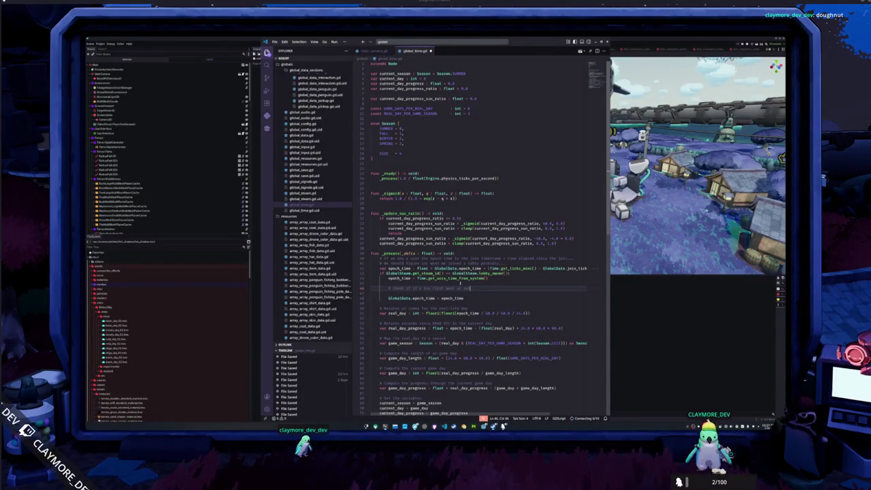
Step: Draft a first-boot comment under the epoch_time block, then delete the draft lines
{"action": "key", "text": "Return"}
{"action": "type", "text": "# if"}
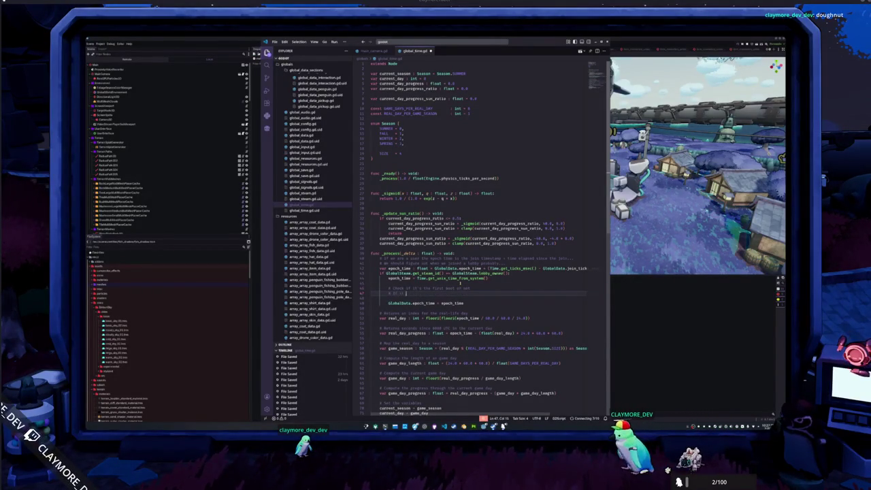
{"action": "type", "text": "it's the first boo"}
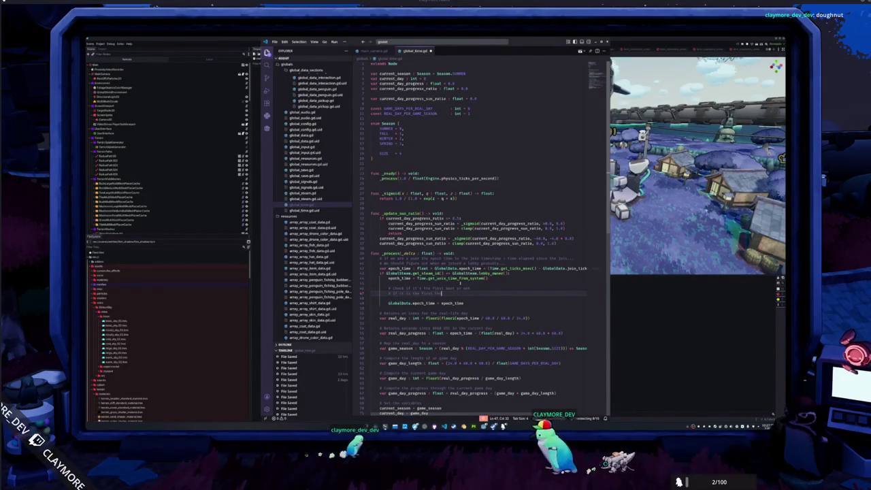
{"action": "type", "text": "t: ini"}
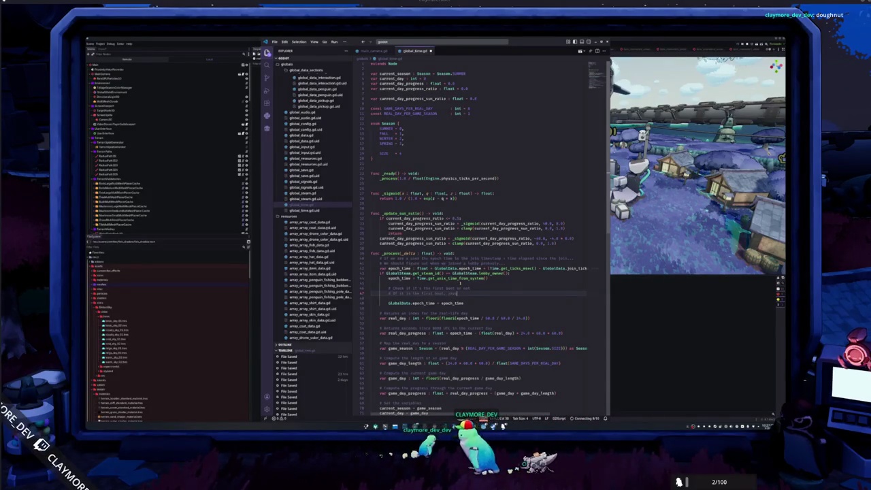
{"action": "type", "text": "tia"}
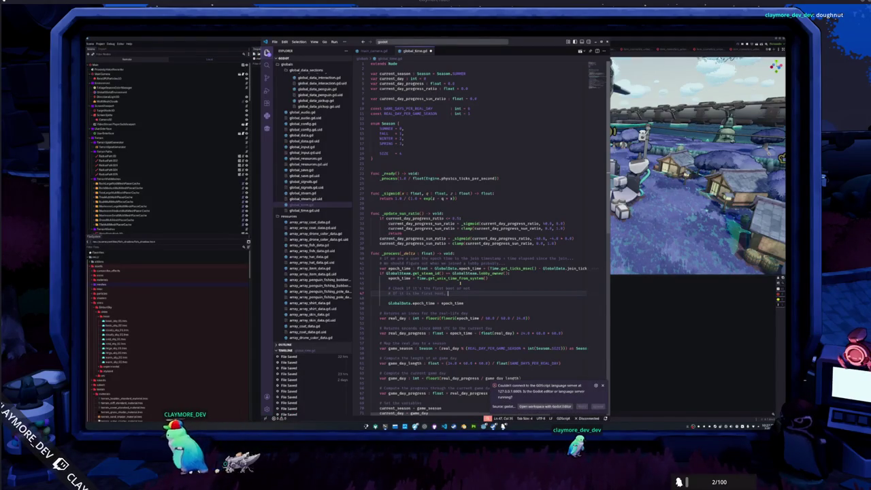
{"action": "type", "text": ", override the epoch timestamp to show"}
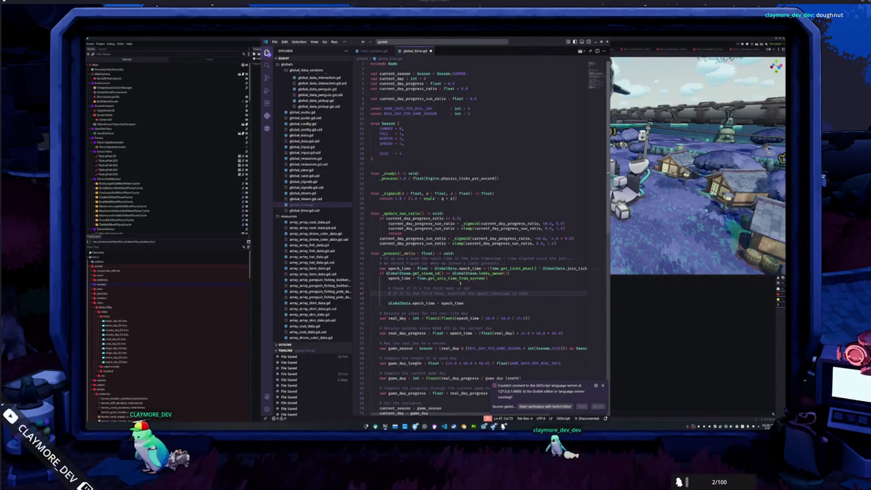
{"action": "key", "text": "shift+Up"}
{"action": "key", "text": "shift+Up"}
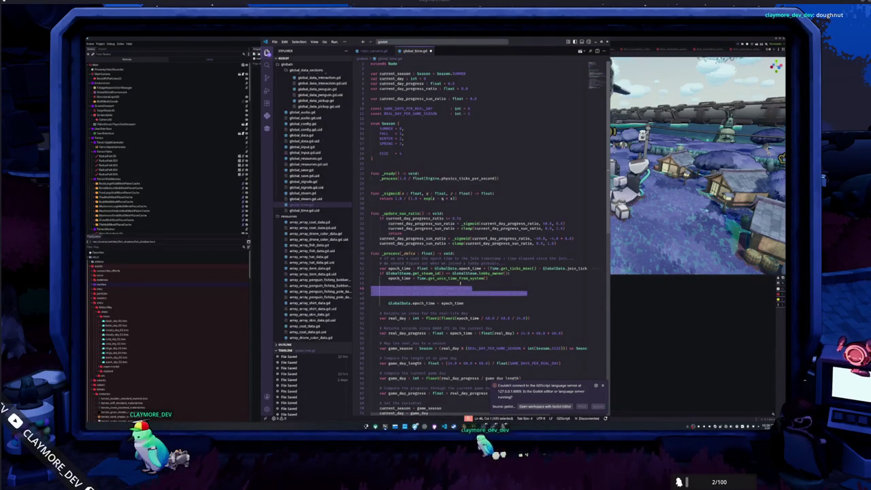
{"action": "key", "text": "Delete"}
{"action": "key", "text": "ctrl+shift+p"}
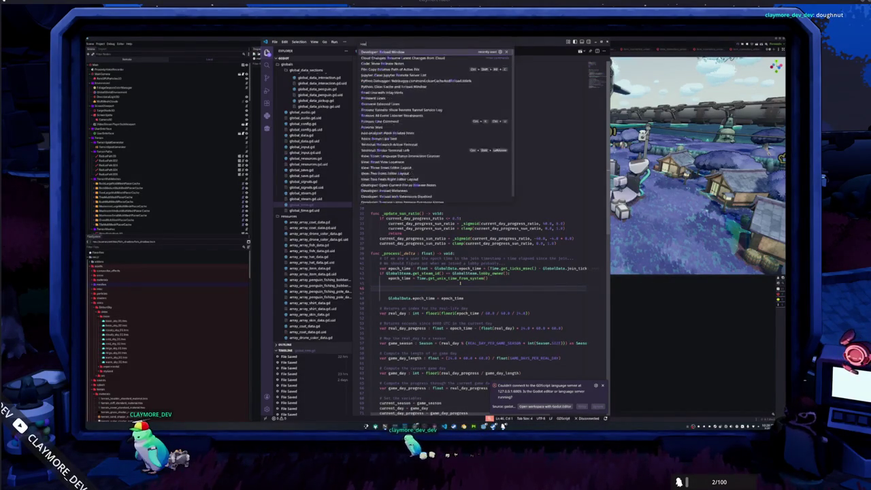
Step: Reload the VS Code window, then switch back to Godot to quit it
{"action": "key", "text": "Return"}
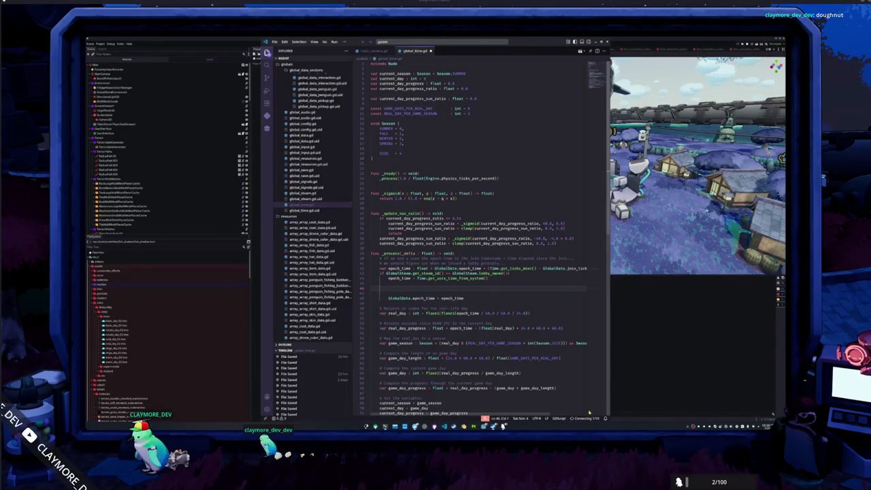
{"action": "left_click", "coordinate": [570, 403]}
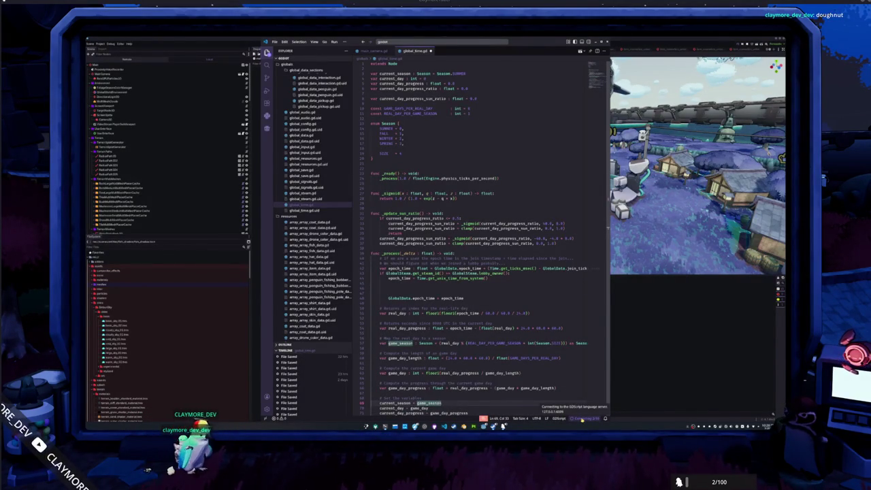
{"action": "left_click", "coordinate": [533, 393]}
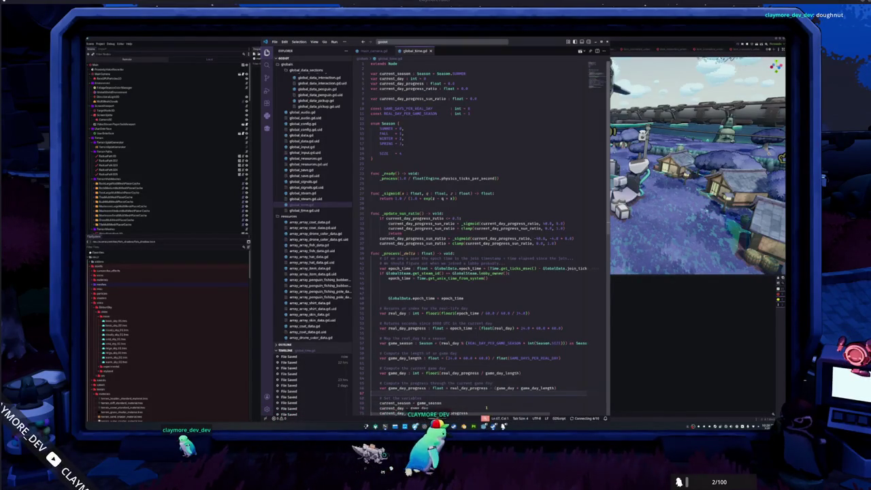
{"action": "key", "text": "alt+Tab"}
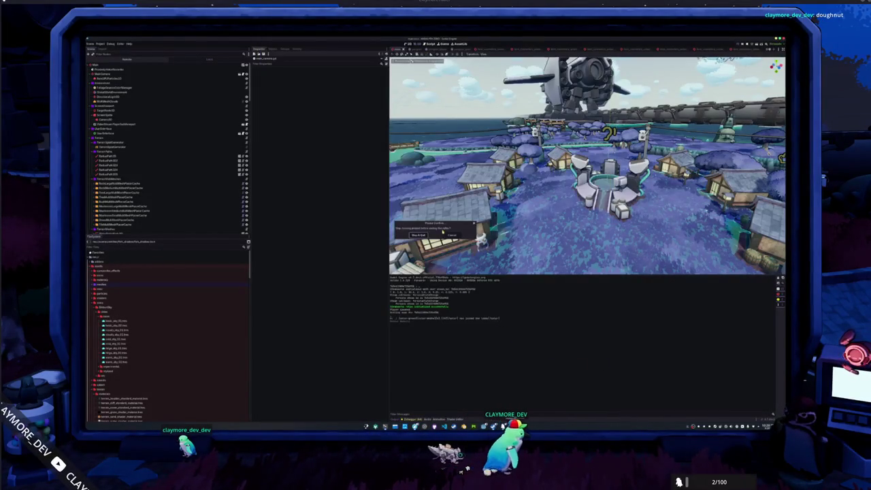
Step: Save and quit Godot, then reopen the HADALYTH project from the Project Manager
{"action": "key", "text": "Return"}
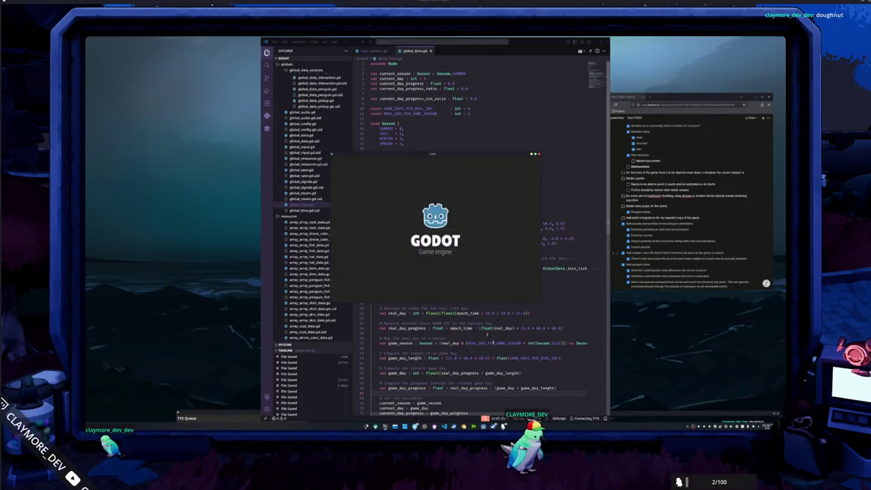
{"action": "left_click", "coordinate": [433, 179]}
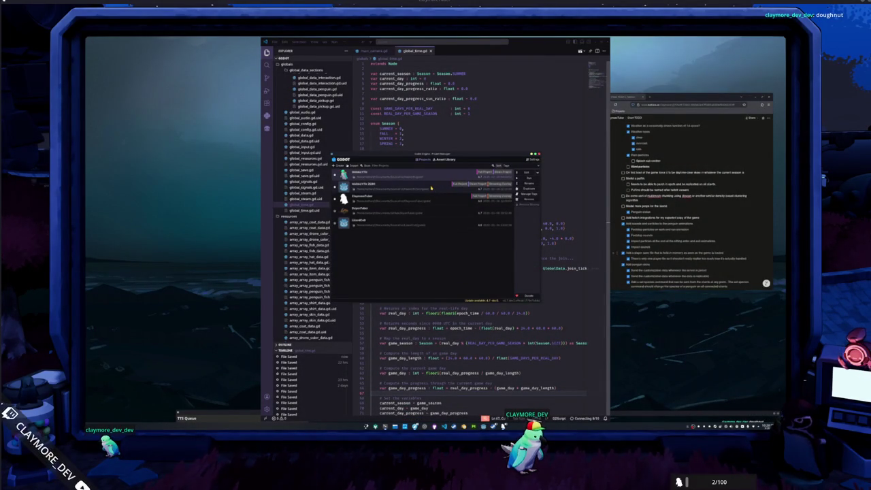
{"action": "double_click", "coordinate": [431, 188]}
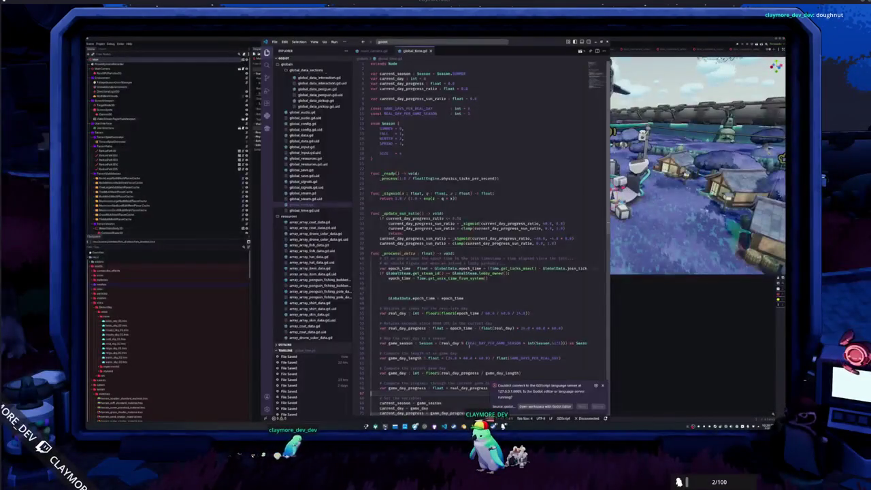
Step: Back in VS Code, remove the blank lines above GlobalData.epoch_time = epoch_time and outdent it
{"action": "left_click", "coordinate": [661, 370]}
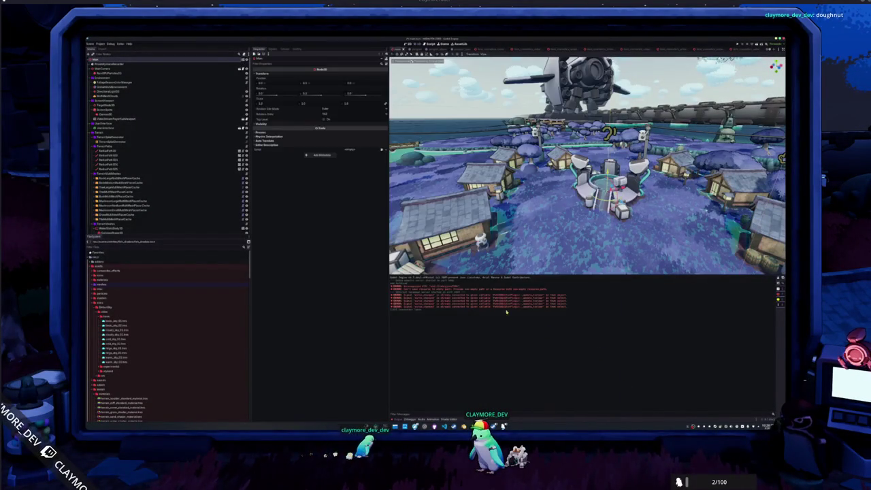
{"action": "key", "text": "alt+Tab"}
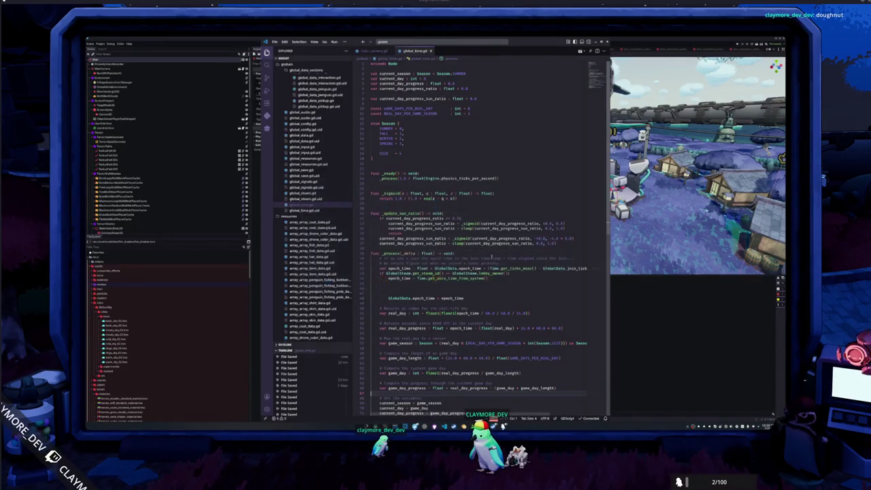
{"action": "key", "text": "BackSpace"}
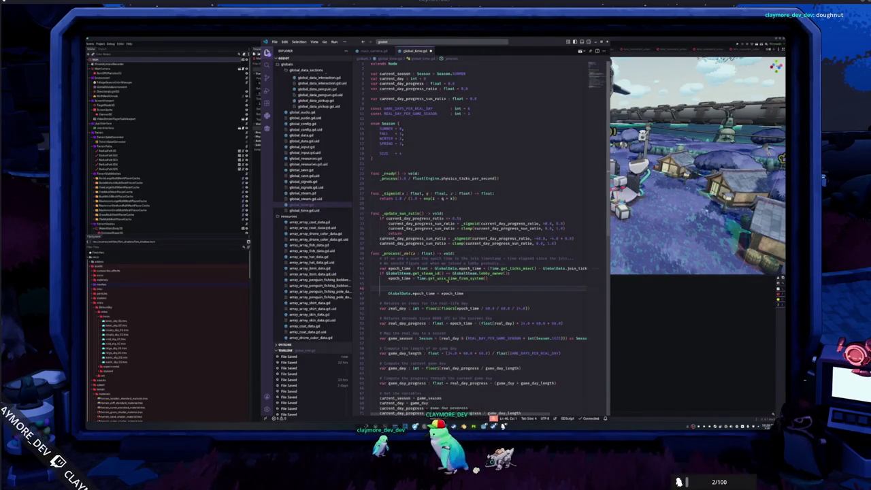
{"action": "key", "text": "BackSpace"}
{"action": "key", "text": "BackSpace"}
{"action": "key", "text": "BackSpace"}
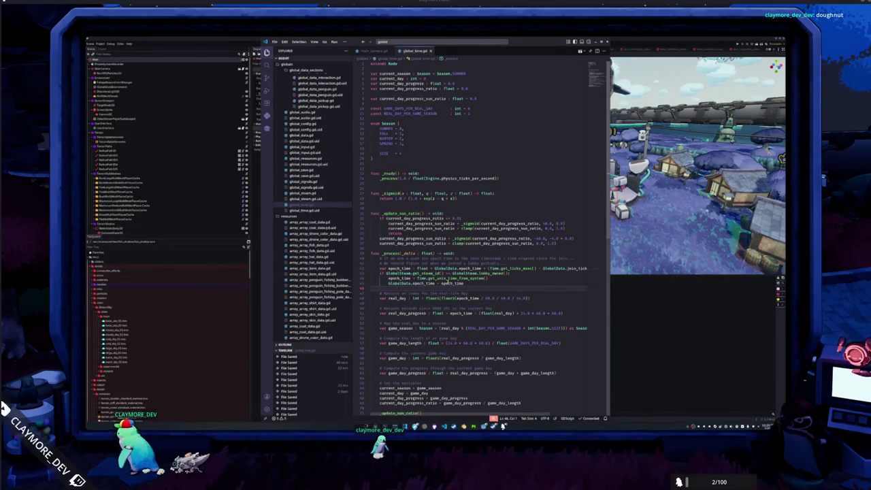
Step: Toggle comments on the Steam time check lines 43–45 and add a blank line above the assignment
{"action": "left_click", "coordinate": [371, 268]}
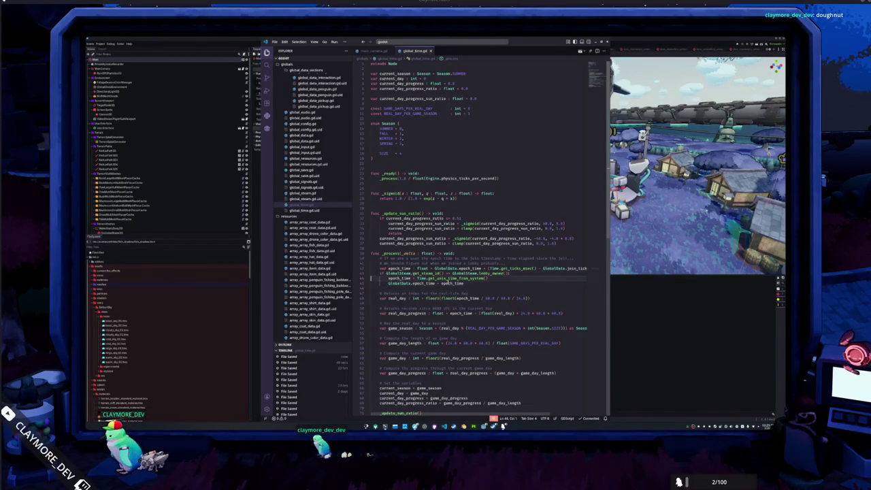
{"action": "key", "text": "End"}
{"action": "key", "text": "shift+ctrl+Left"}
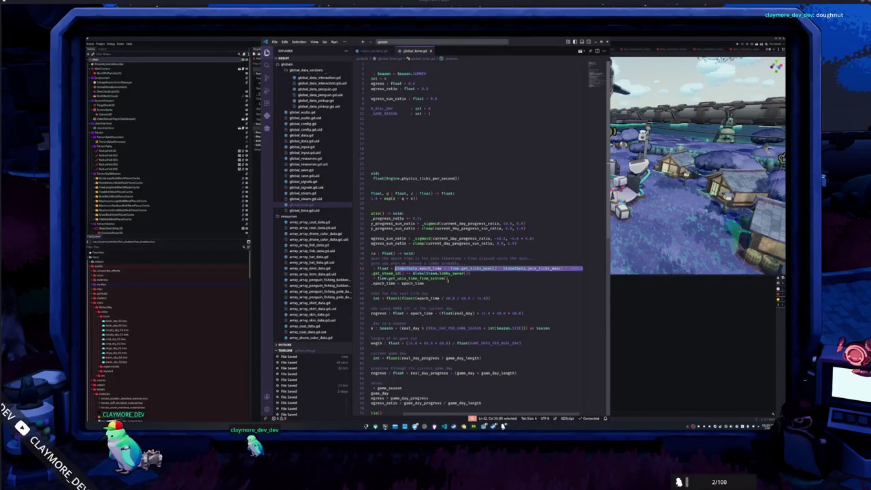
{"action": "left_click", "coordinate": [371, 273]}
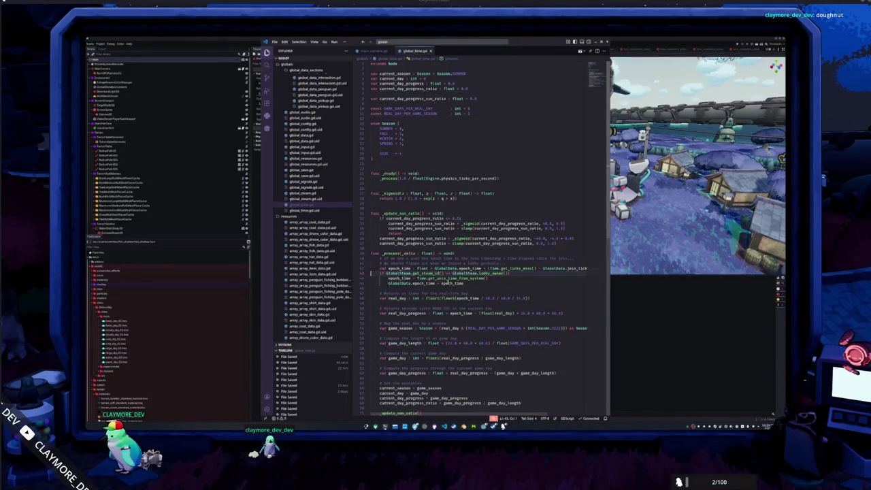
{"action": "key", "text": "shift+Down"}
{"action": "key", "text": "shift+Down"}
{"action": "key", "text": "shift+Down"}
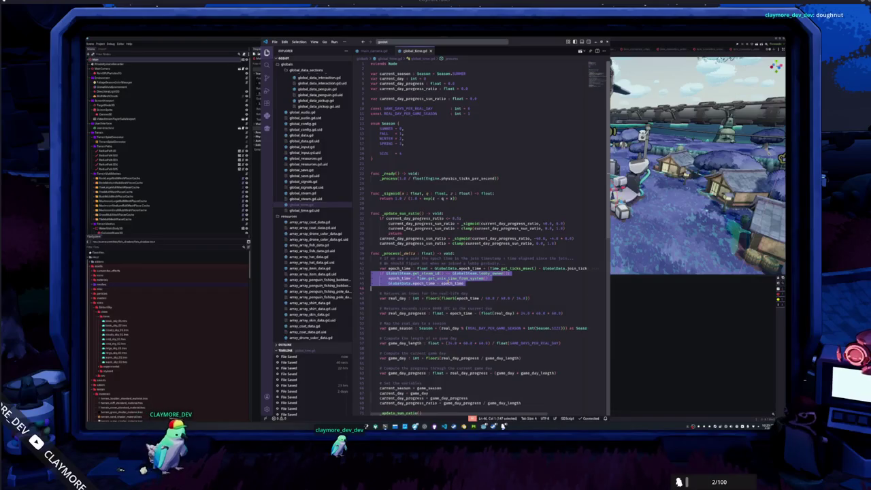
{"action": "key", "text": "ctrl+slash"}
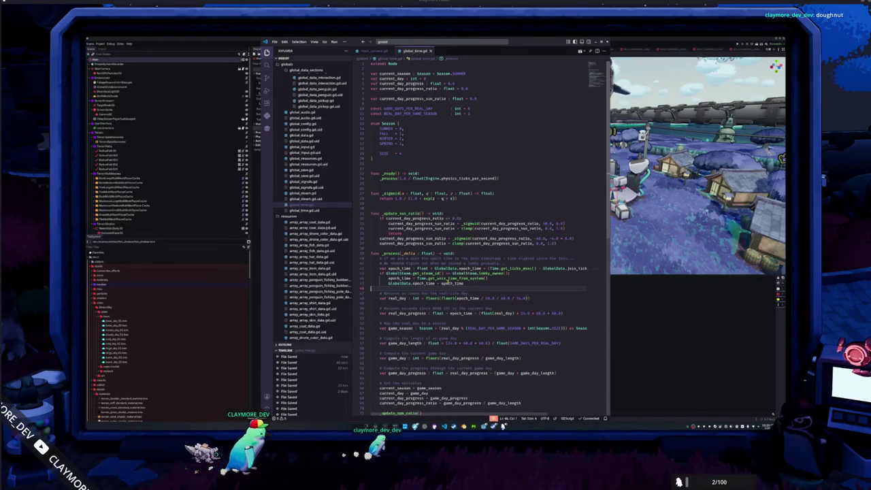
{"action": "key", "text": "Up"}
{"action": "key", "text": "Return"}
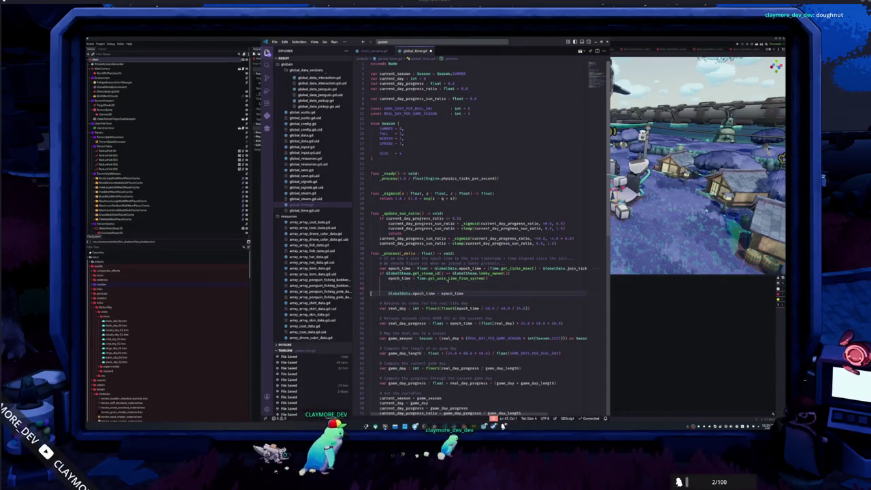
Step: Add a first-boot comment about a morning, clear-skies override above GlobalData.epoch_time, removing the extra blank line
{"action": "key", "text": "Return"}
{"action": "type", "text": "# if th"}
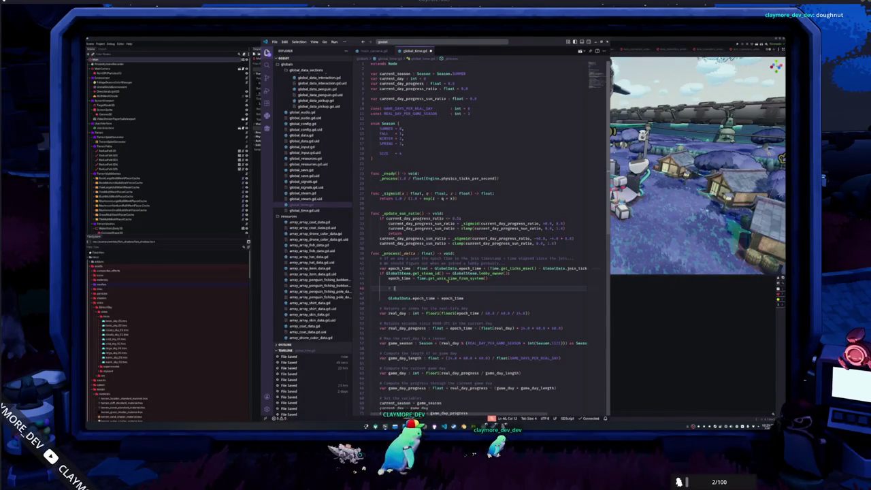
{"action": "type", "text": "is is the first"}
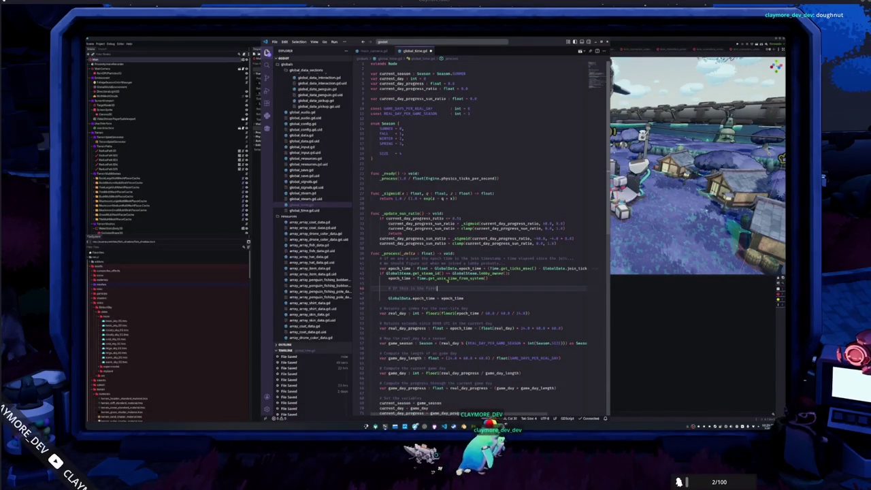
{"action": "type", "text": " playtest."}
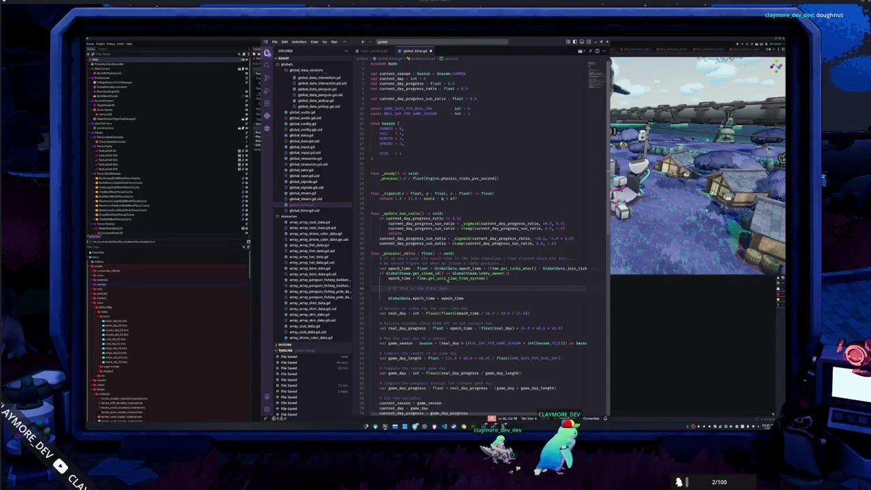
{"action": "type", "text": " override"}
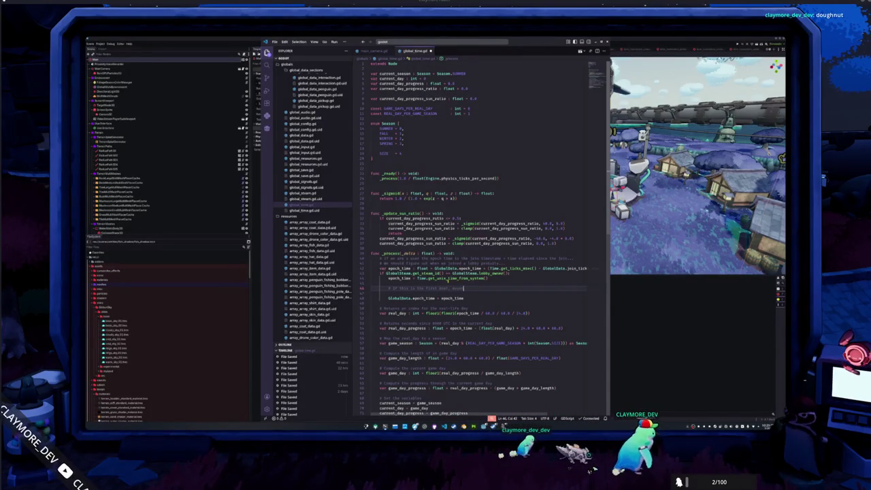
{"action": "type", "text": " this with a morning, clear skies, value"}
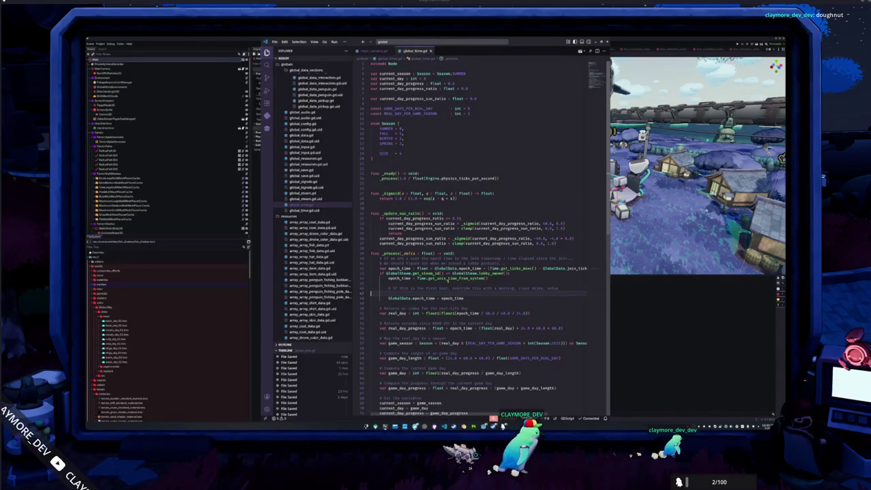
{"action": "key", "text": "shift+Up"}
{"action": "key", "text": "shift+Up"}
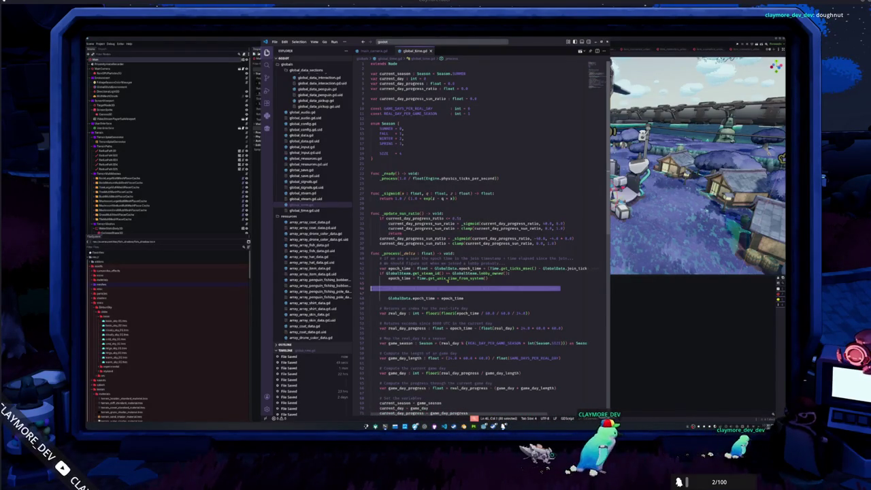
{"action": "key", "text": "ctrl+v"}
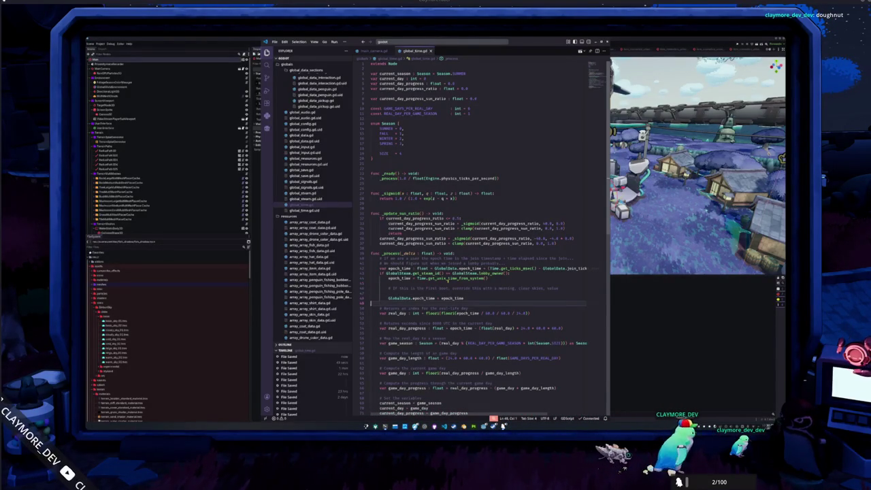
{"action": "key", "text": "shift+Home"}
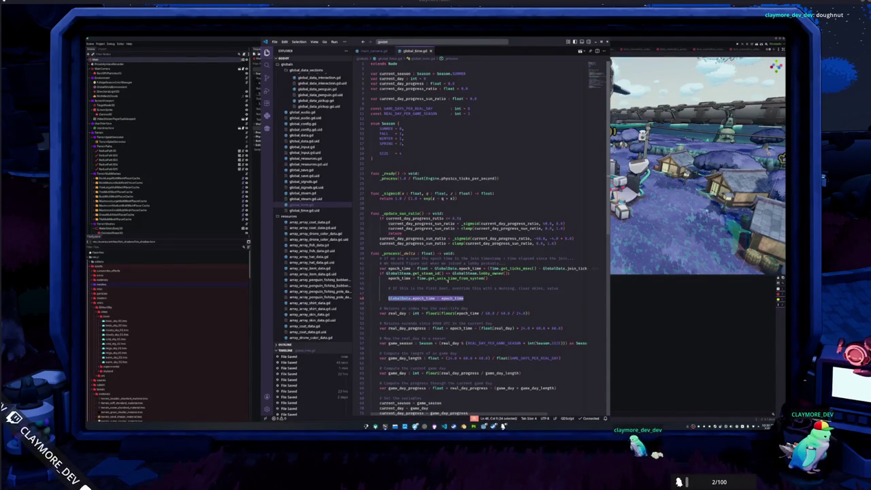
{"action": "key", "text": "Home"}
{"action": "key", "text": "BackSpace"}
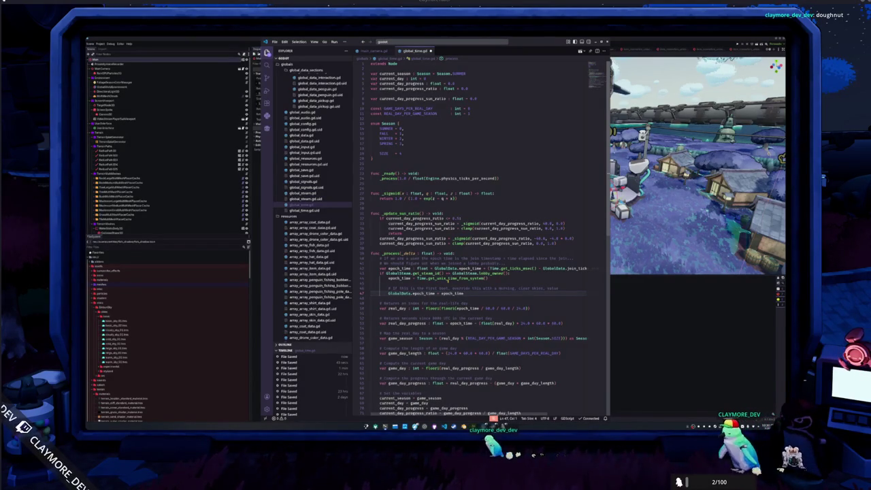
Step: Add an _update_sun_ratio() call at the end of _process
{"action": "key", "text": "ctrl+End"}
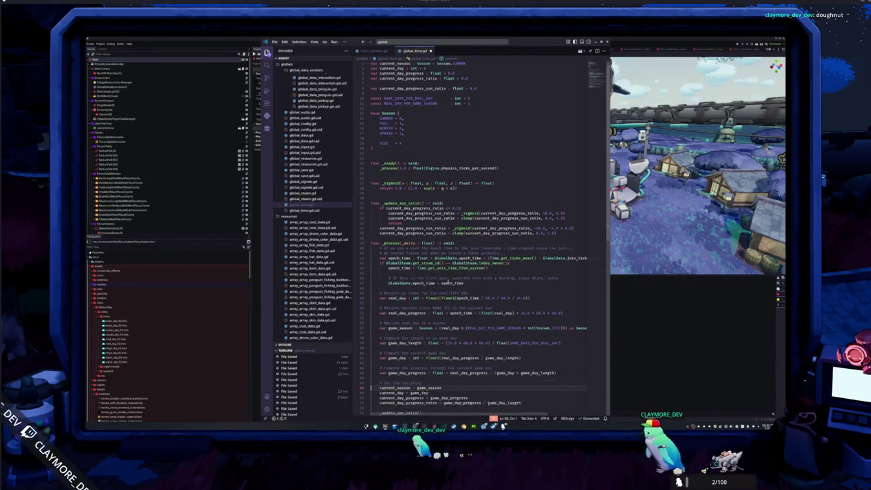
{"action": "type", "text": "_update_sun_ratio()"}
{"action": "key", "text": "Left"}
{"action": "key", "text": "Left"}
{"action": "key", "text": "ctrl+shift+Left"}
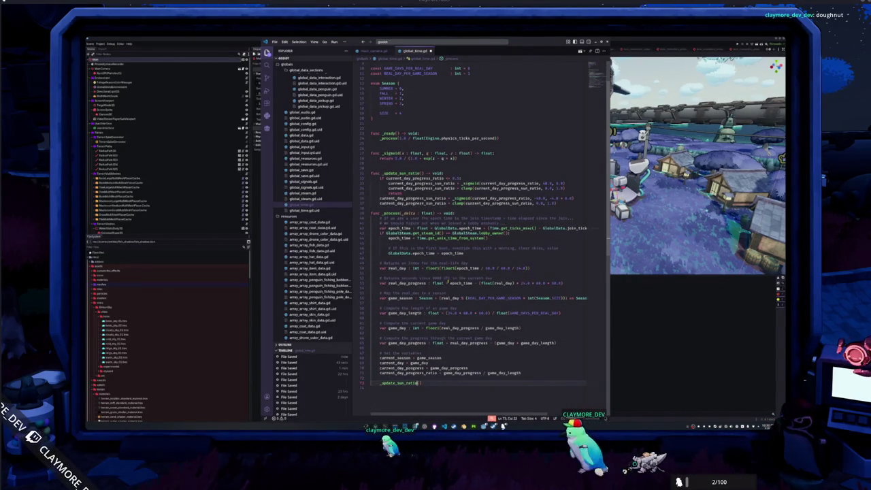
Step: Rewrite the comment to 'If this is the first boot and the user has not completed the tutorial, override time'
{"action": "left_click", "coordinate": [380, 278]}
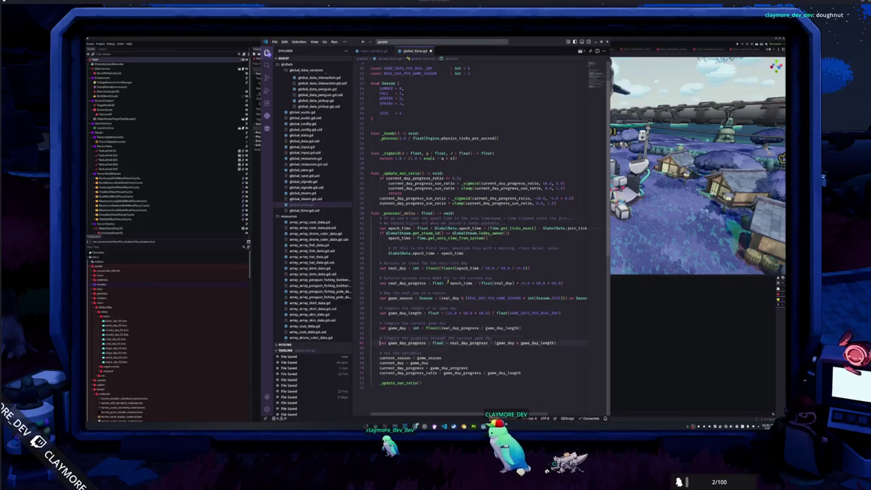
{"action": "left_click", "coordinate": [372, 258]}
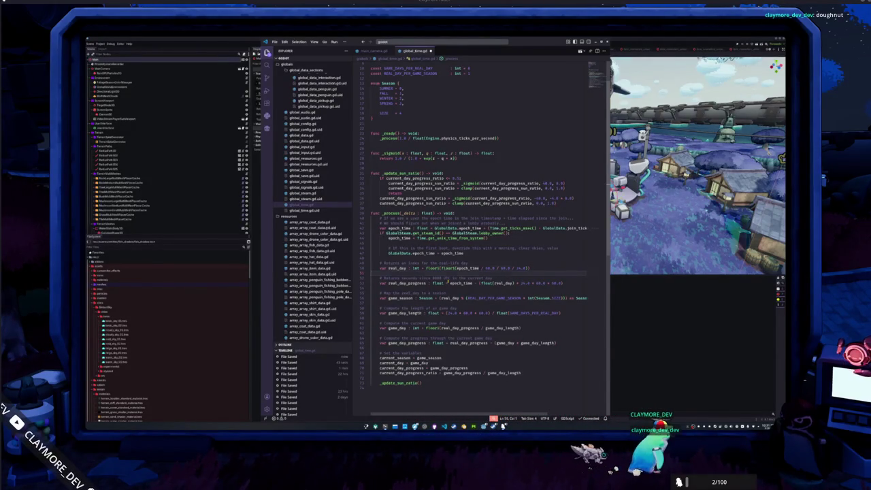
{"action": "key", "text": "Return"}
{"action": "key", "text": "Return"}
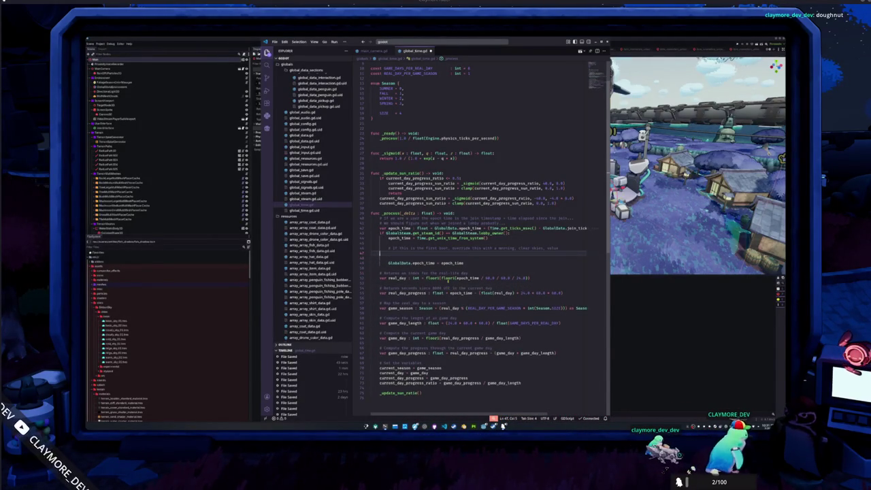
{"action": "key", "text": "Tab"}
{"action": "key", "text": "Tab"}
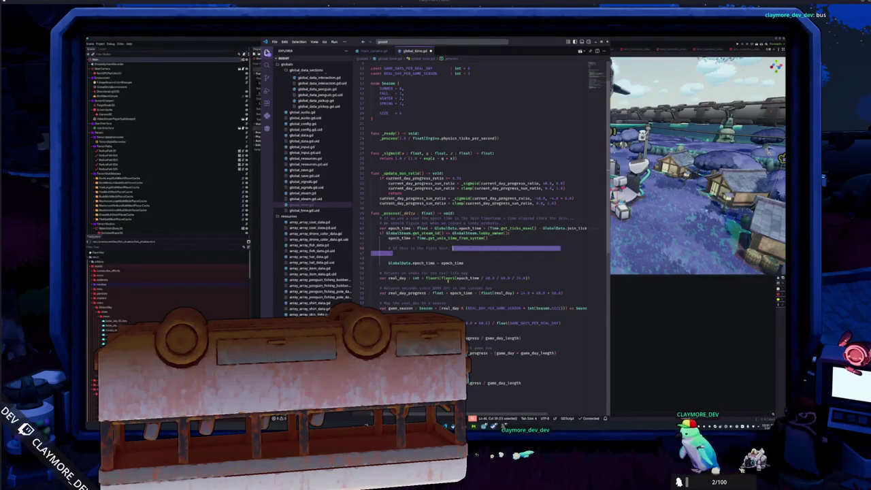
{"action": "type", "text": "# If this is the first boot, we"}
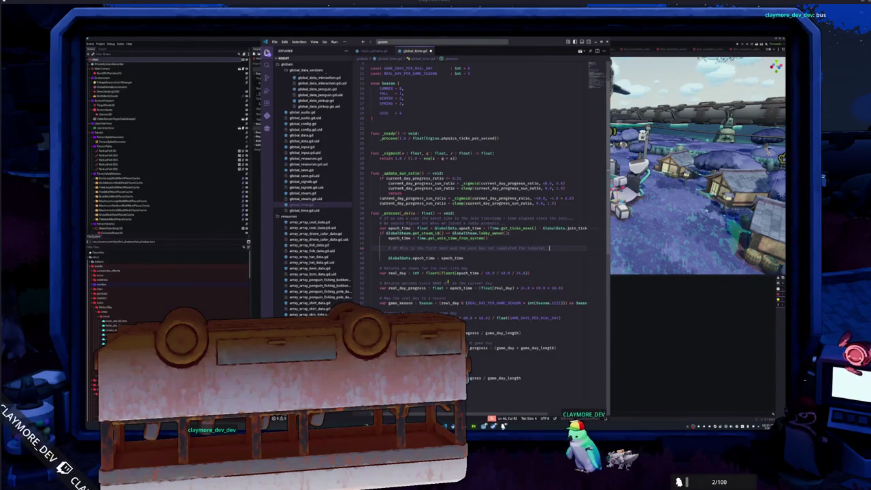
{"action": "type", "text": "ride time"}
{"action": "key", "text": "Return"}
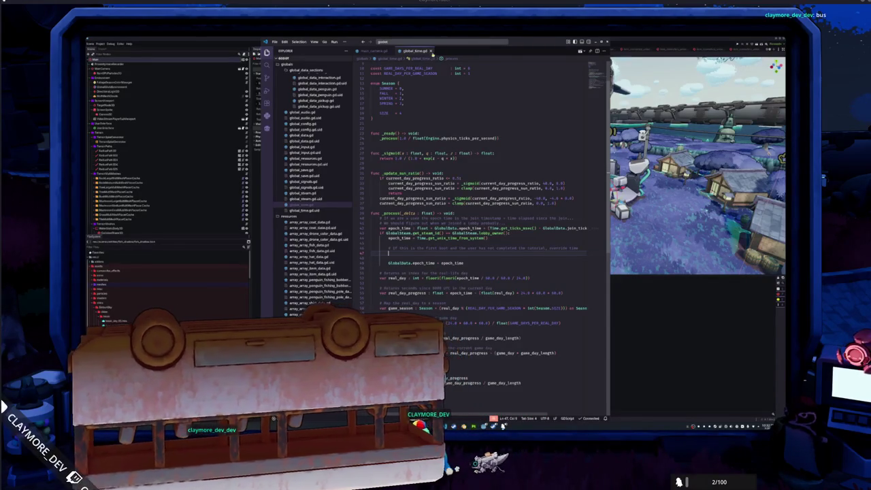
{"action": "key", "text": "ctrl+p"}
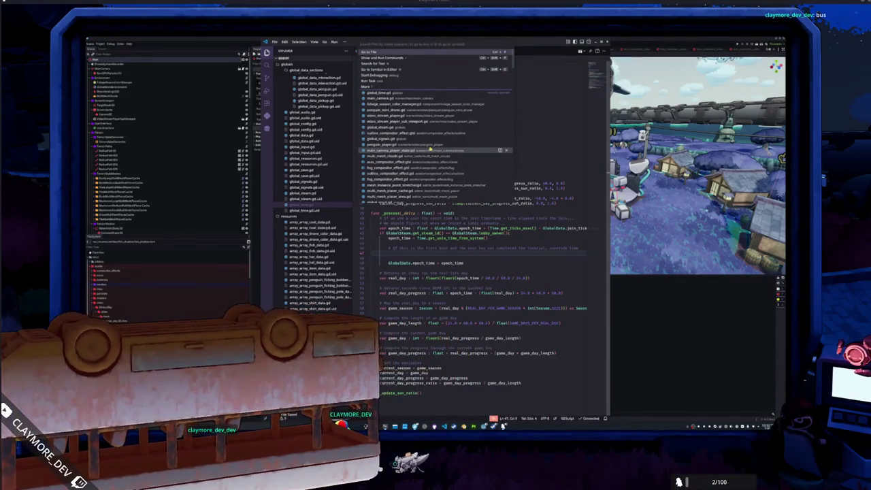
{"action": "type", "text": "global_s"}
Step: Open global_save.gd and add an empty line under the ## PLAYER FILE KEYS comment
{"action": "key", "text": "Return"}
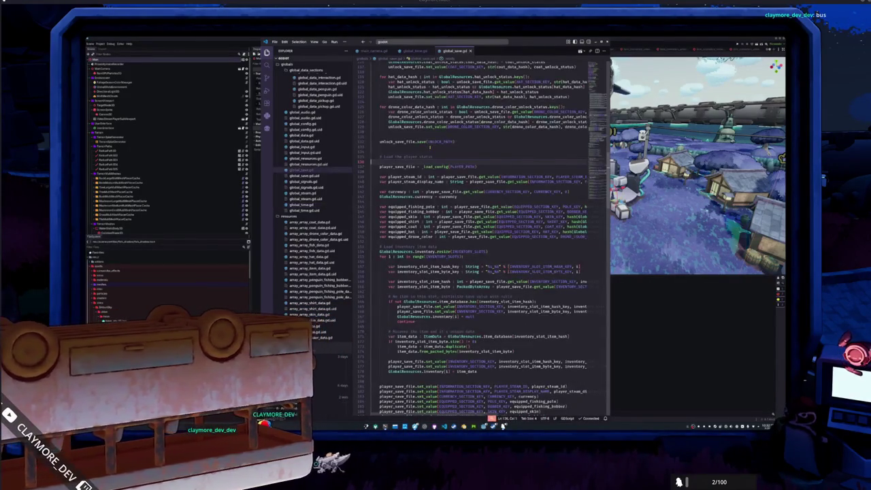
{"action": "scroll", "coordinate": [430, 146], "scroll_direction": "up", "scroll_amount": 2}
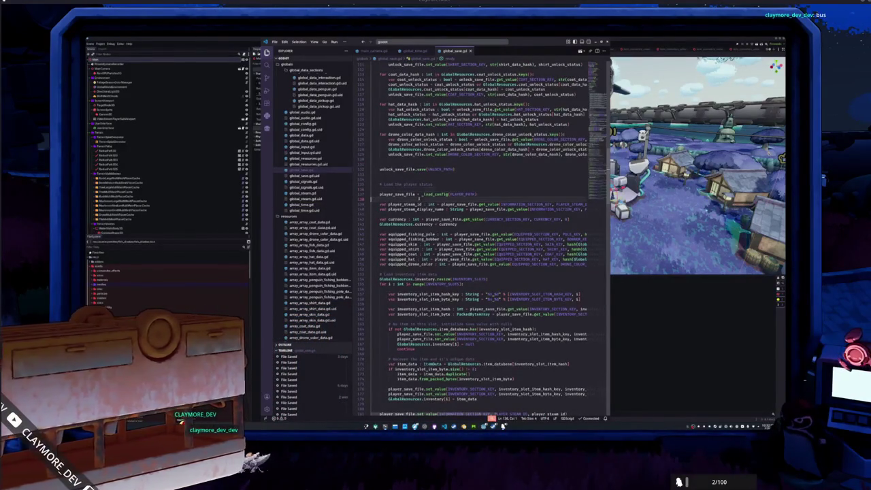
{"action": "scroll", "coordinate": [483, 238], "scroll_direction": "up", "scroll_amount": 5}
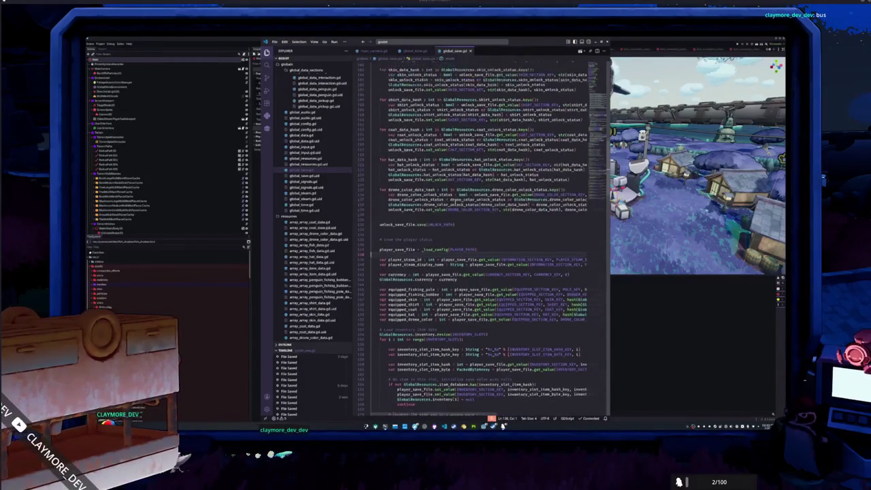
{"action": "scroll", "coordinate": [476, 239], "scroll_direction": "up", "scroll_amount": 8}
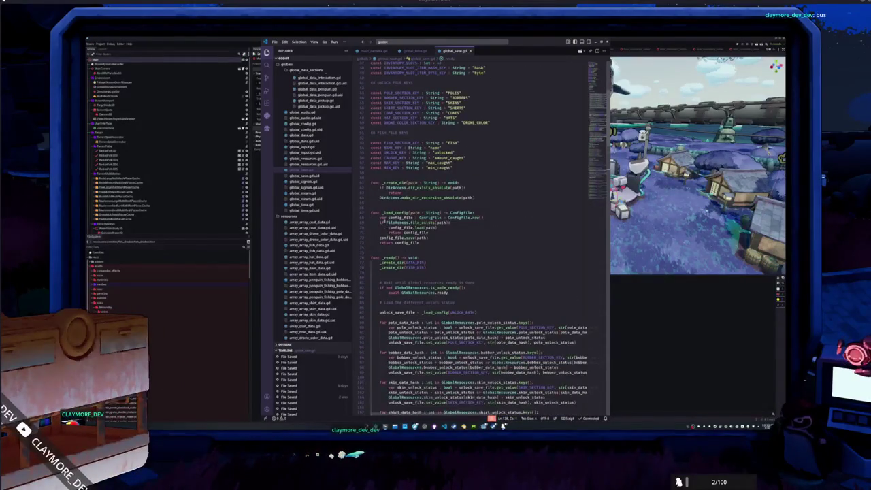
{"action": "scroll", "coordinate": [384, 249], "scroll_direction": "up", "scroll_amount": 6}
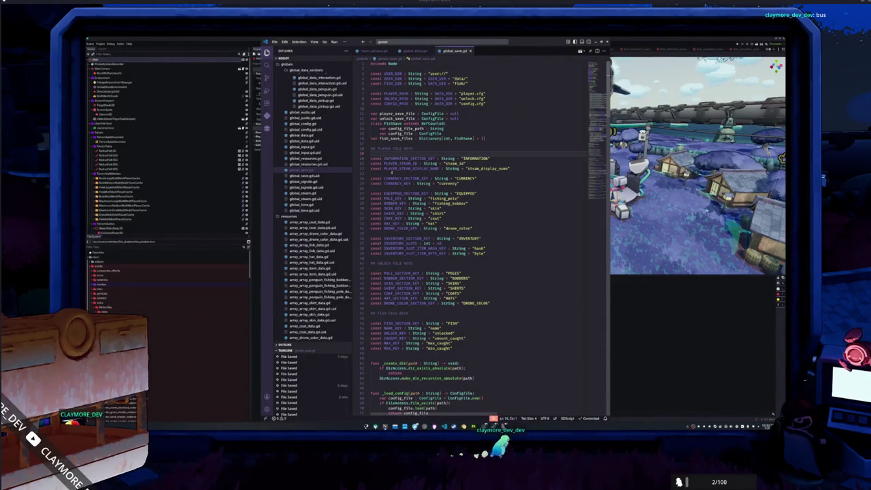
{"action": "key", "text": "Return"}
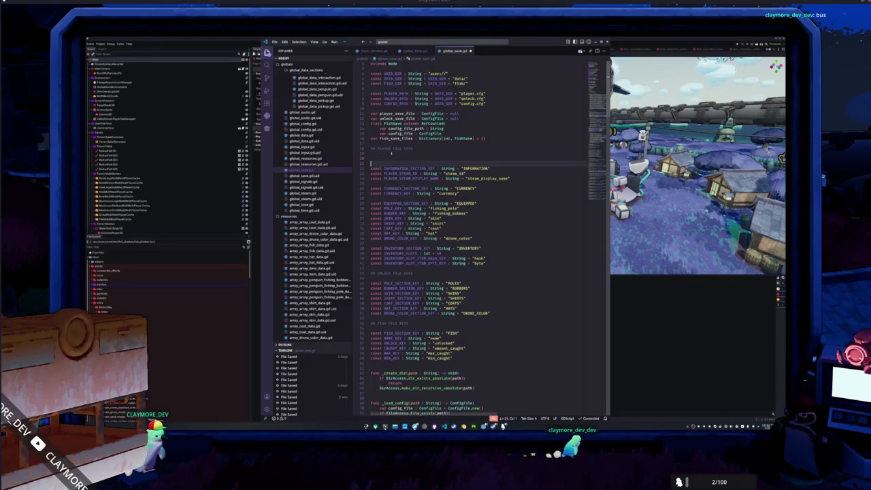
Step: Declare String constants GAME_SECTION_KEY "GAME", FIRST_DONE_KEY "first_done" and TUTORIAL_DONE_KEY "tutorial_done"
{"action": "type", "text": "const"}
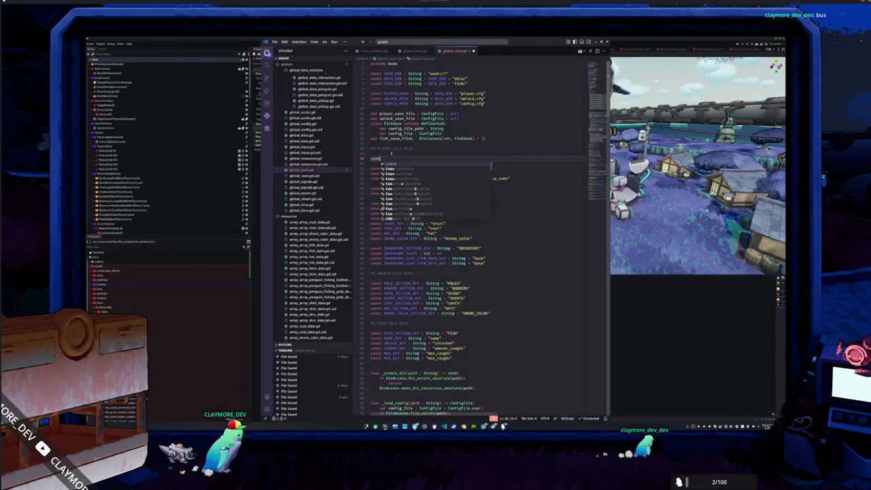
{"action": "type", "text": " save_selTION_KEY"}
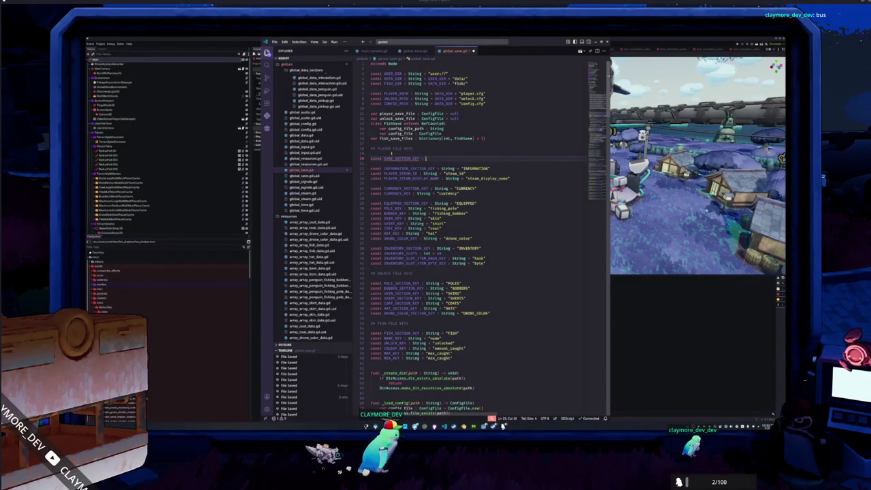
{"action": "type", "text": " : String = \"GAME"}
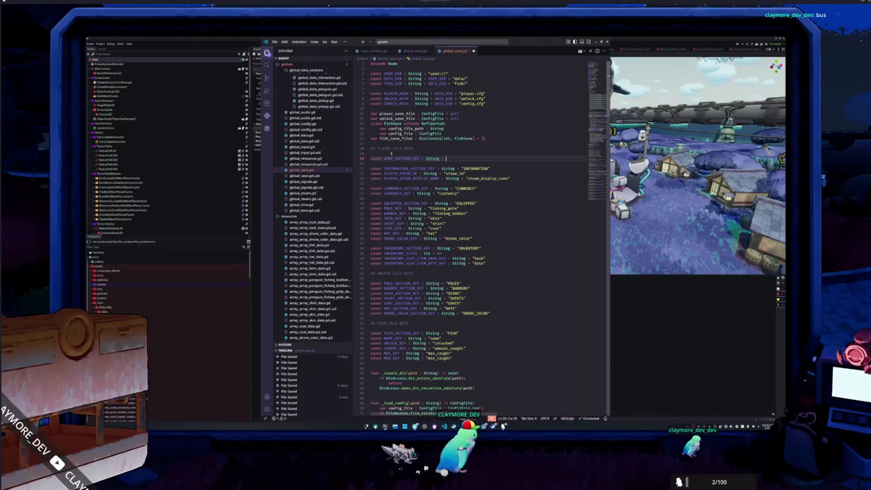
{"action": "type", "text": "\""}
{"action": "key", "text": "Return"}
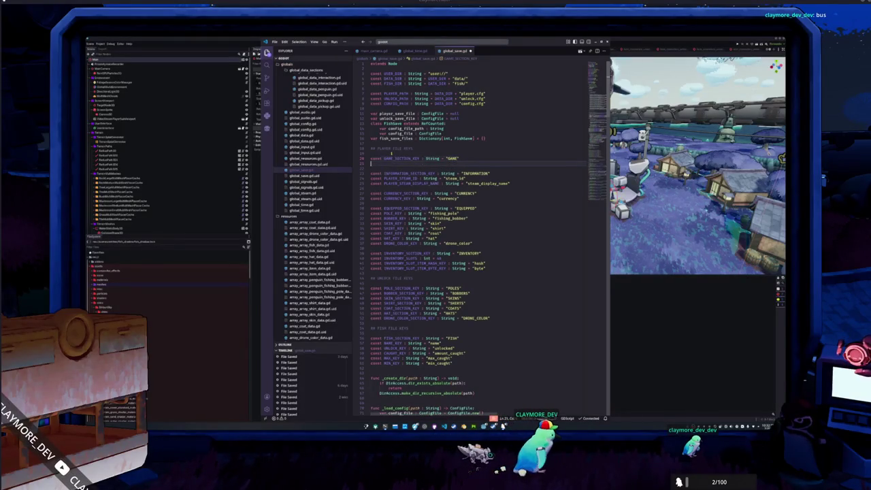
{"action": "type", "text": "const "}
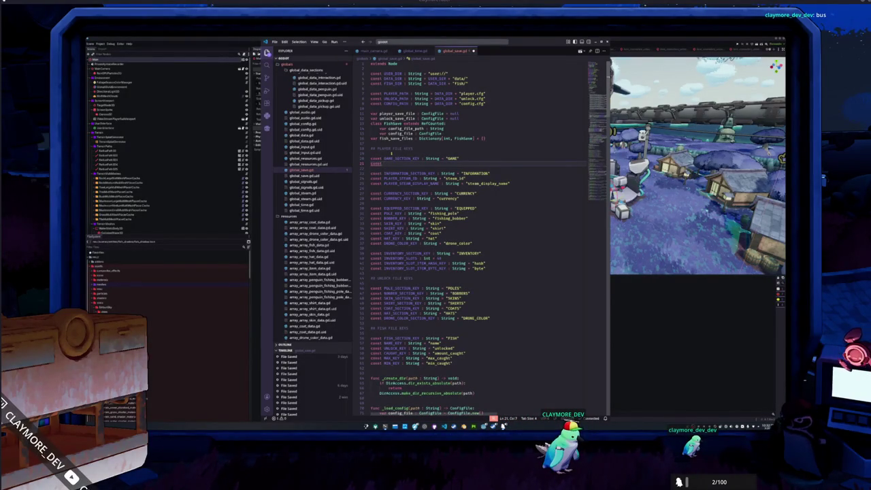
{"action": "type", "text": "FIRST_BOOT"}
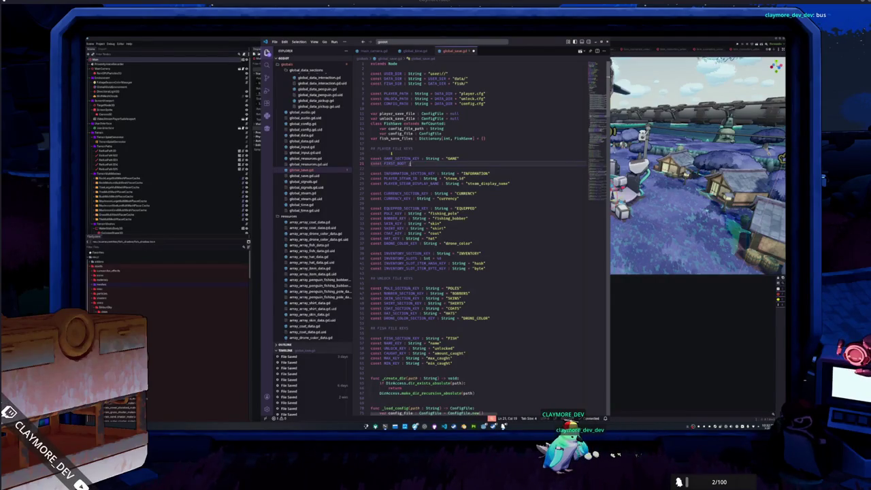
{"action": "type", "text": "_KEY : String = \"first_boot"}
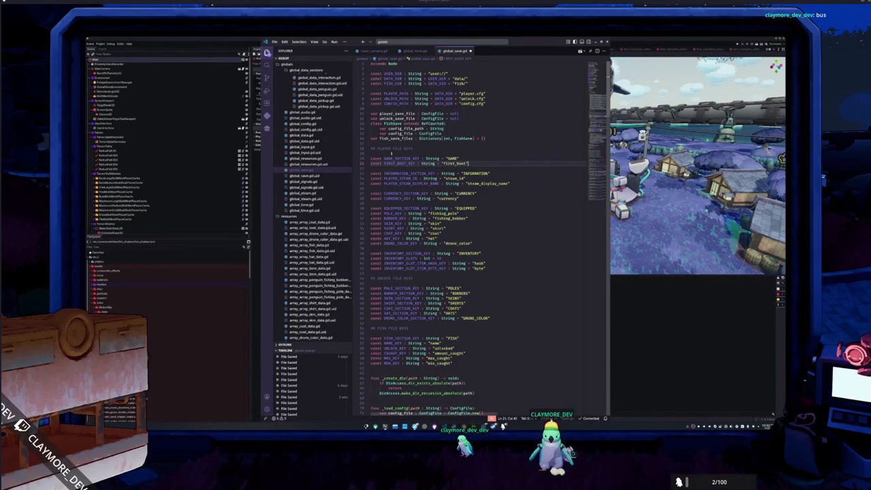
{"action": "key", "text": "Return"}
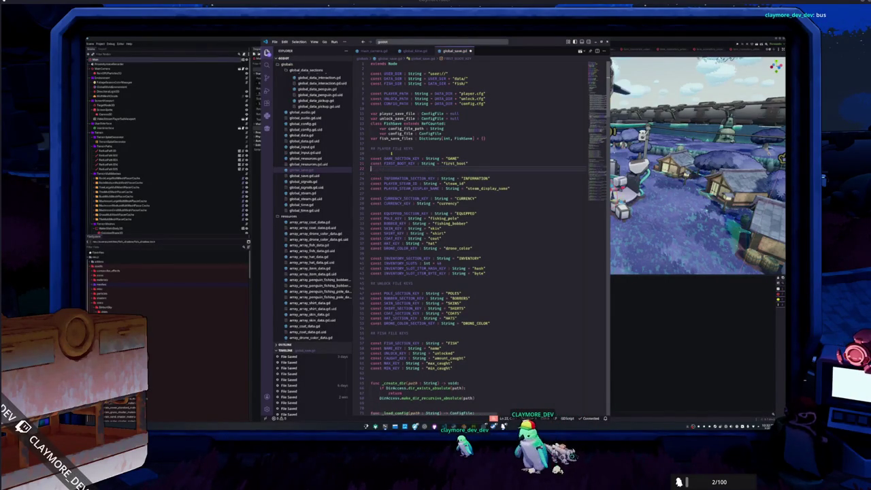
{"action": "type", "text": "const "}
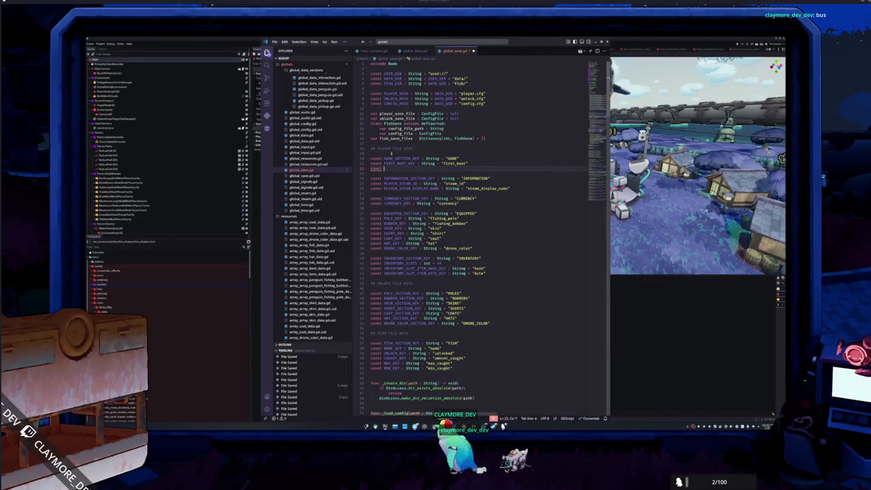
{"action": "type", "text": "TUTORIAL_SEEN"}
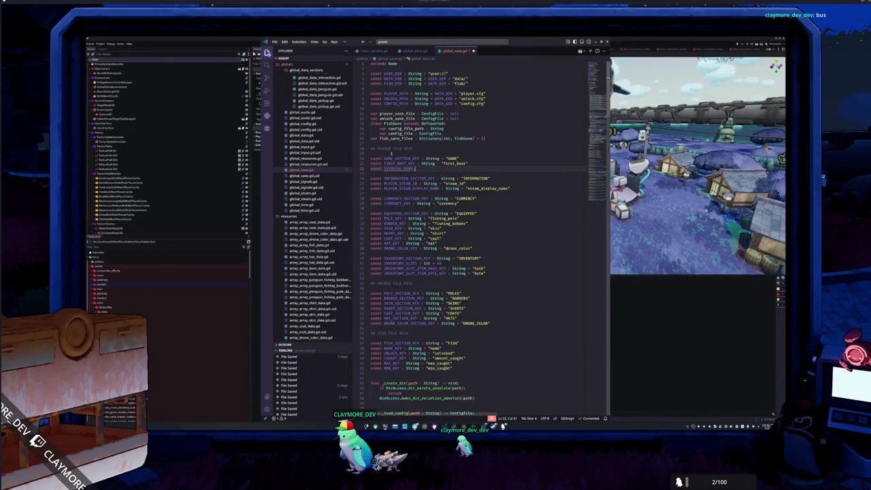
{"action": "type", "text": "tring = "}
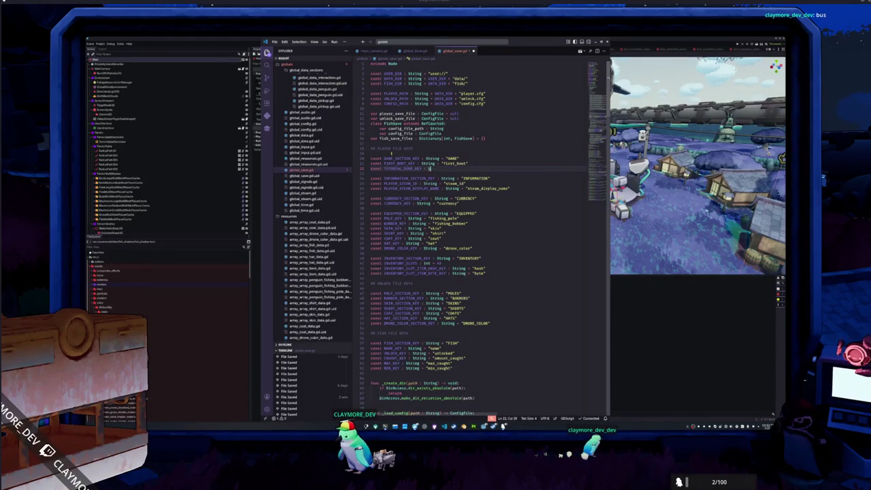
{"action": "type", "text": "tring"}
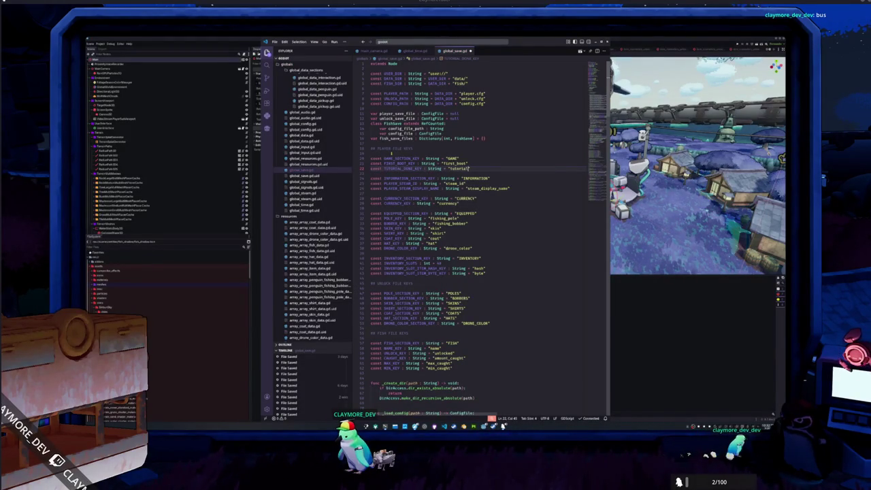
{"action": "type", "text": "ne"}
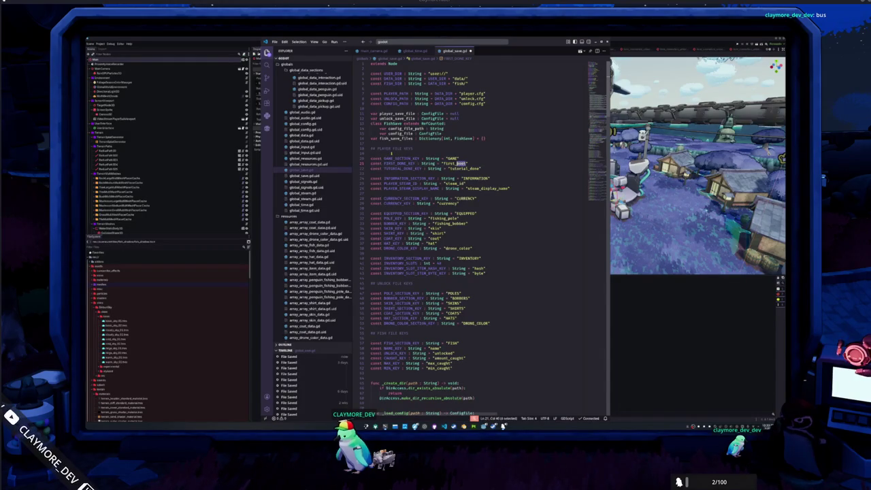
{"action": "type", "text": "done"}
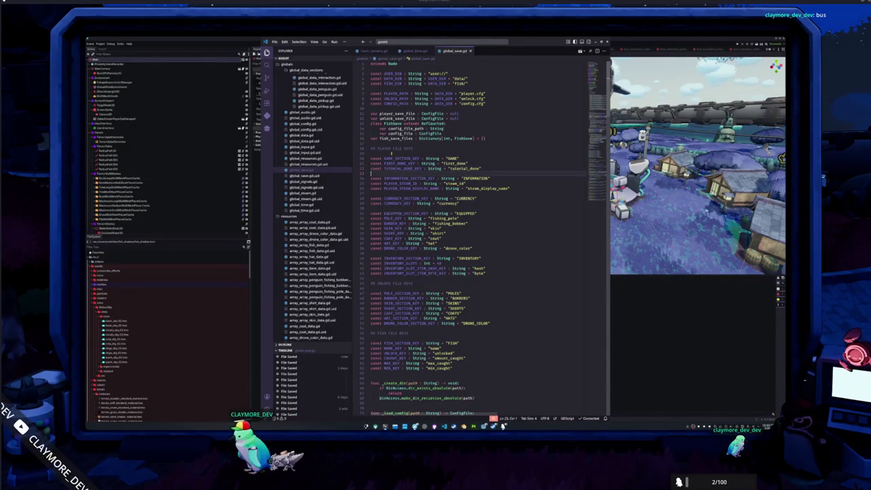
Step: Move down to the _ready() code where player_save_file = _load_config loads the player save
{"action": "key", "text": "Down"}
{"action": "key", "text": "Down"}
{"action": "key", "text": "Down"}
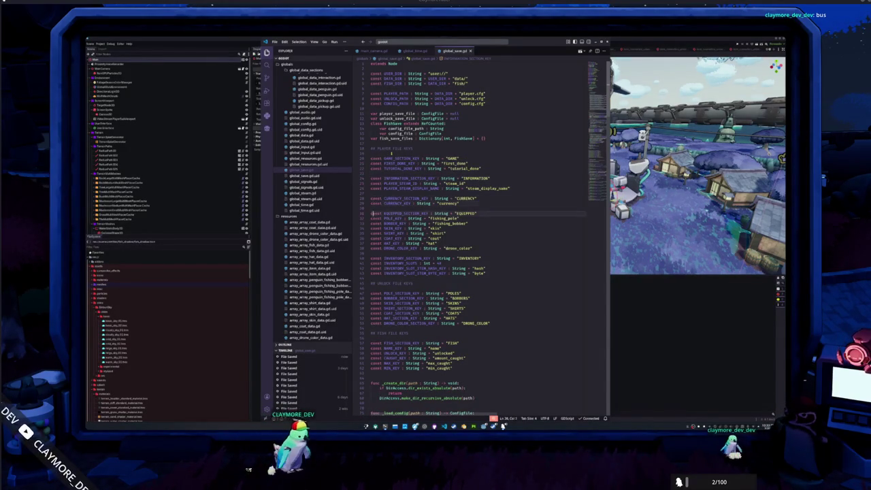
{"action": "key", "text": "Down"}
{"action": "key", "text": "Down"}
{"action": "key", "text": "Down"}
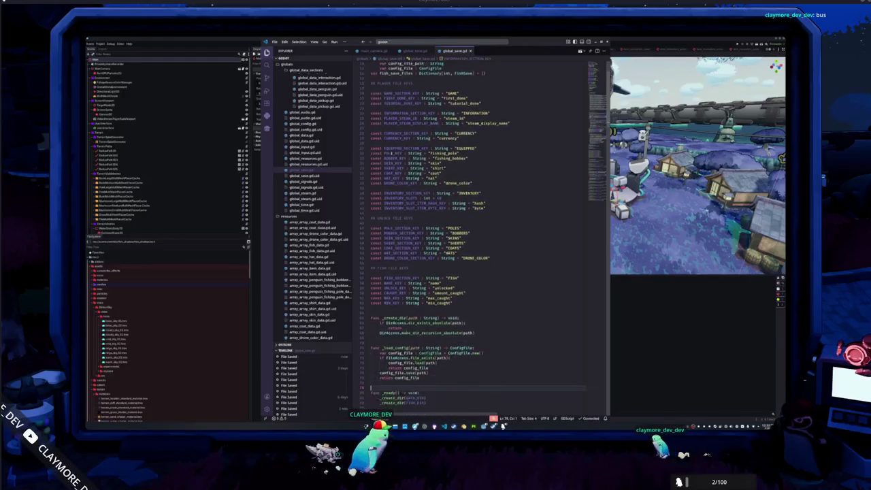
{"action": "key", "text": "Down"}
{"action": "key", "text": "Down"}
{"action": "key", "text": "Down"}
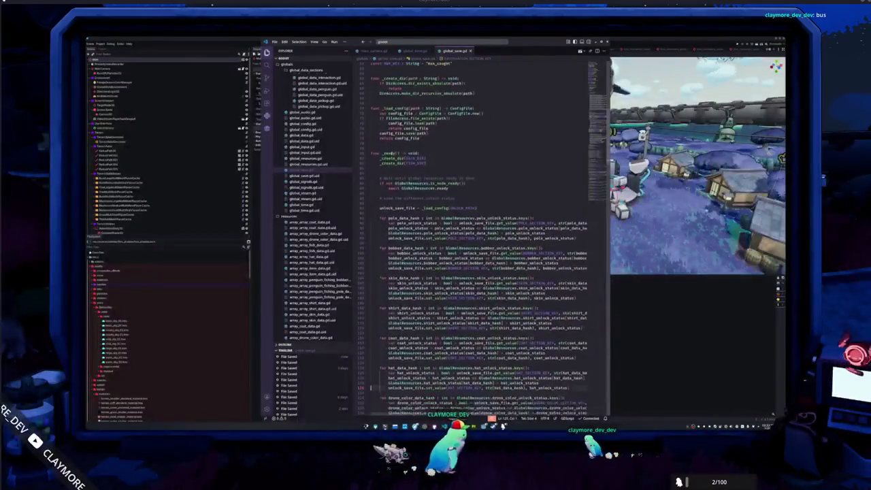
{"action": "key", "text": "Down"}
{"action": "key", "text": "Down"}
{"action": "key", "text": "Down"}
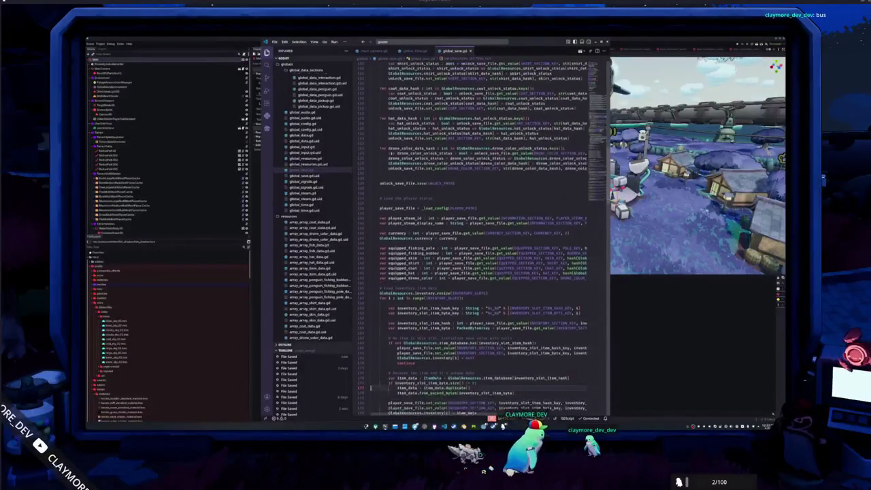
{"action": "left_click", "coordinate": [380, 243]}
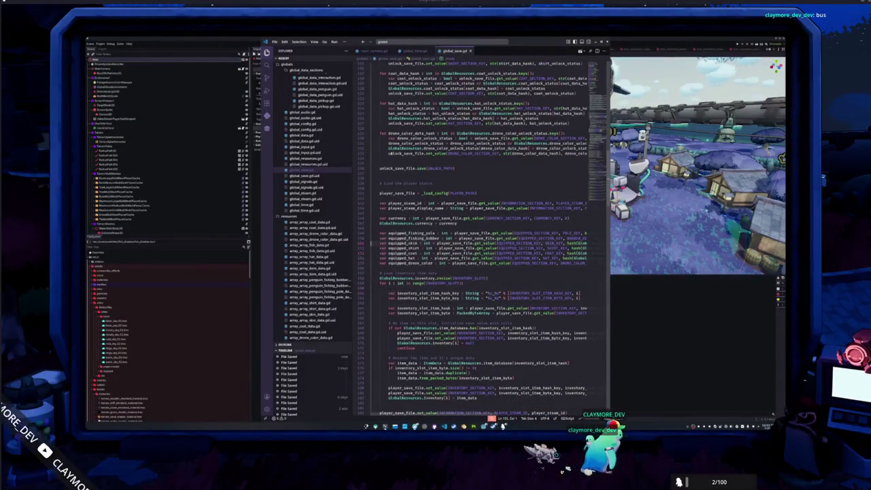
{"action": "left_click", "coordinate": [380, 193]}
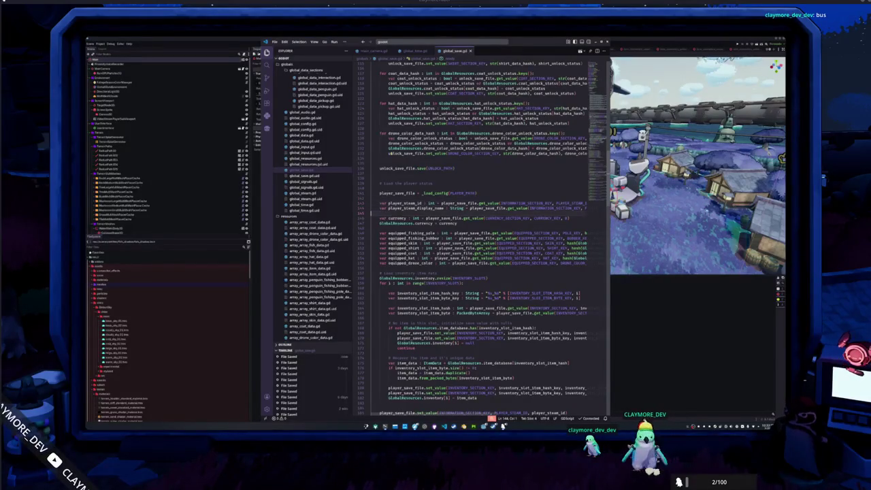
{"action": "left_click", "coordinate": [379, 193]}
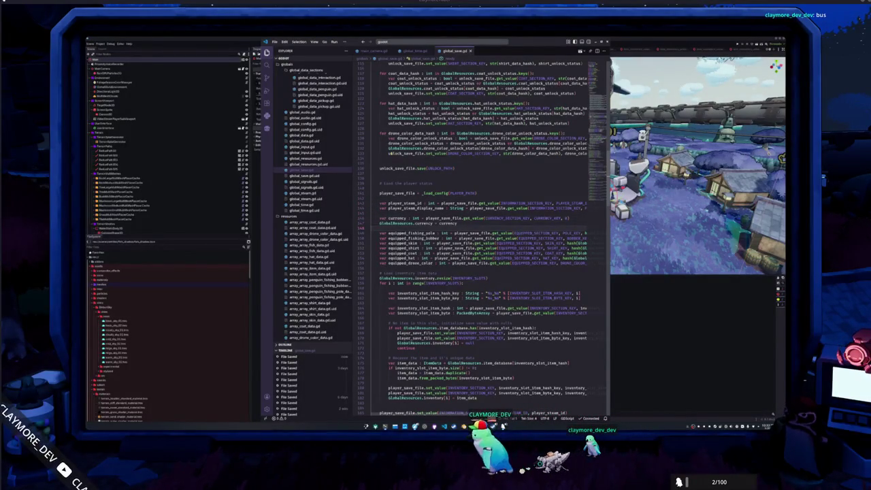
{"action": "left_click", "coordinate": [479, 213]}
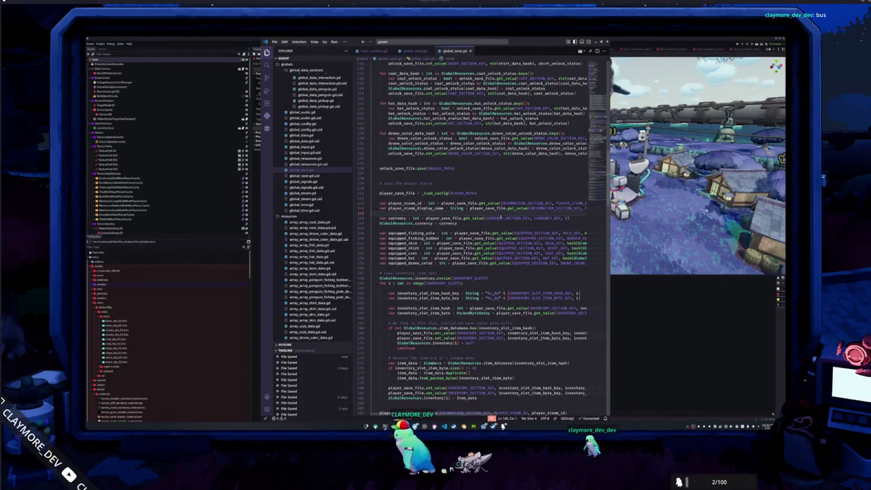
{"action": "scroll", "coordinate": [501, 213], "scroll_direction": "up", "scroll_amount": 3}
{"action": "scroll", "coordinate": [502, 212], "scroll_direction": "up", "scroll_amount": 20}
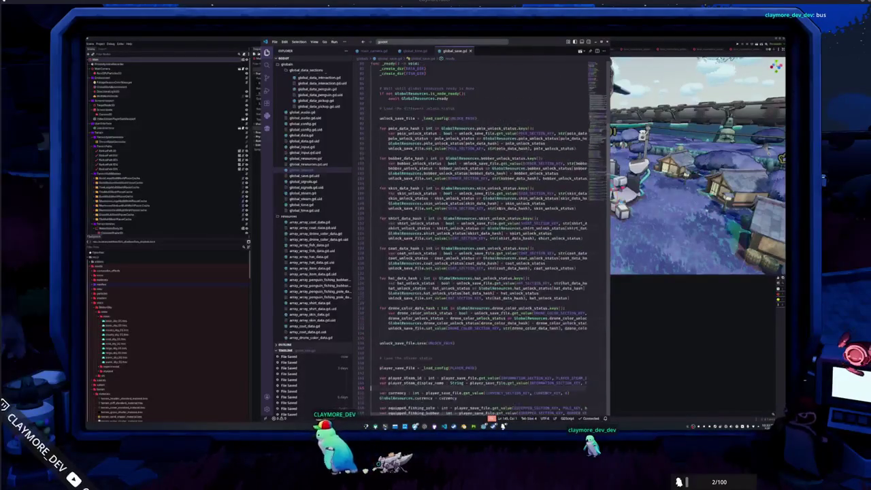
{"action": "scroll", "coordinate": [470, 220], "scroll_direction": "down", "scroll_amount": 12}
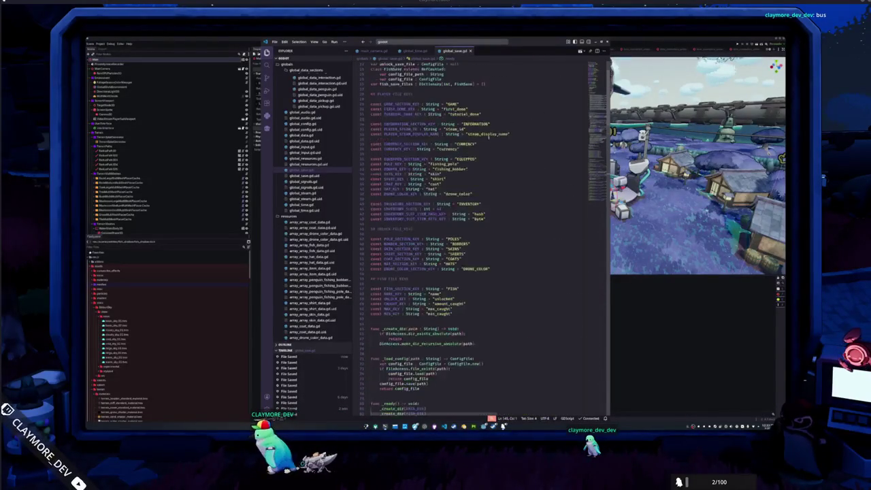
{"action": "scroll", "coordinate": [470, 219], "scroll_direction": "down", "scroll_amount": 18}
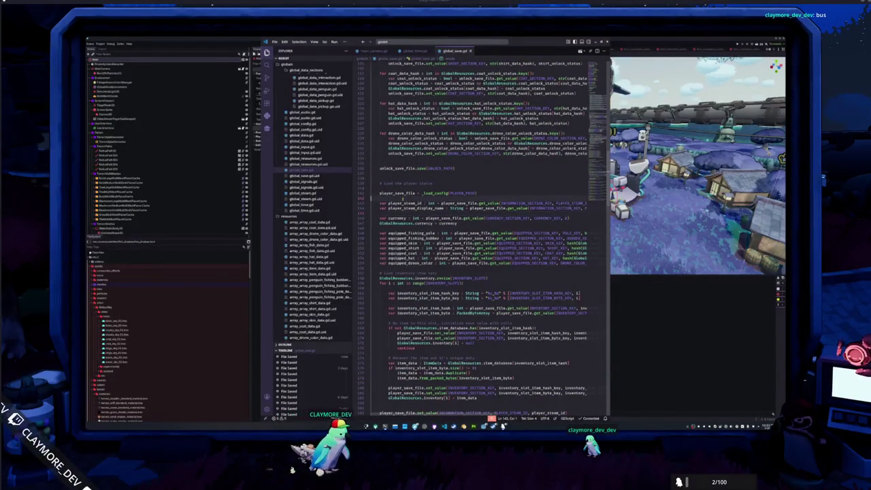
Step: Add bool vars first_done and tutorial_done read via player_save_file.get_value from GAME_SECTION_KEY, defaulting to false
{"action": "key", "text": "Return"}
{"action": "type", "text": "var first"}
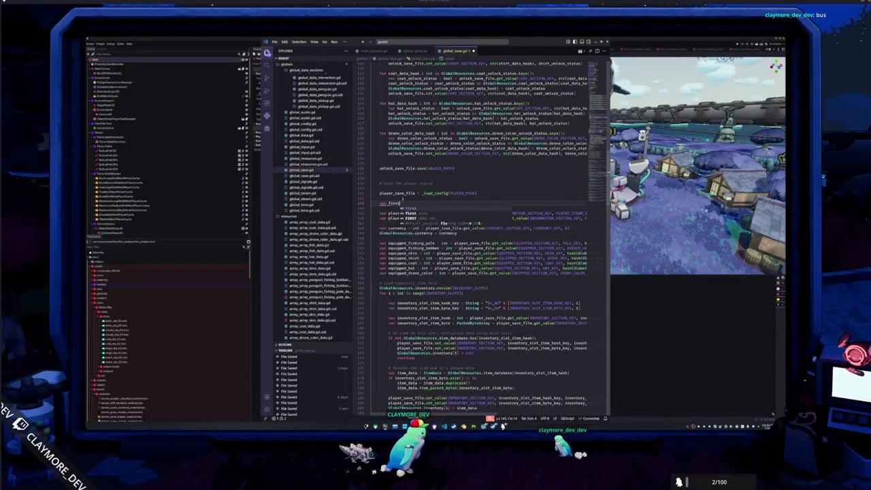
{"action": "type", "text": "_done : bool = "}
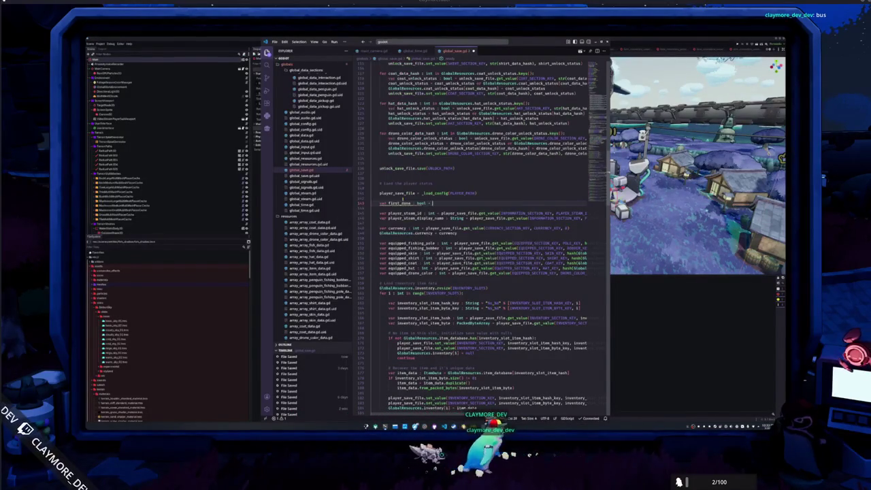
{"action": "type", "text": "player_save_"}
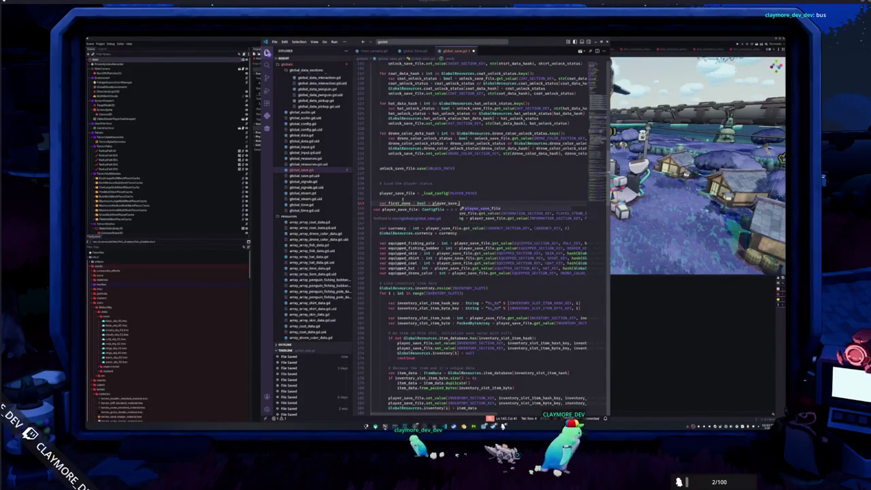
{"action": "type", "text": "file.get_value("}
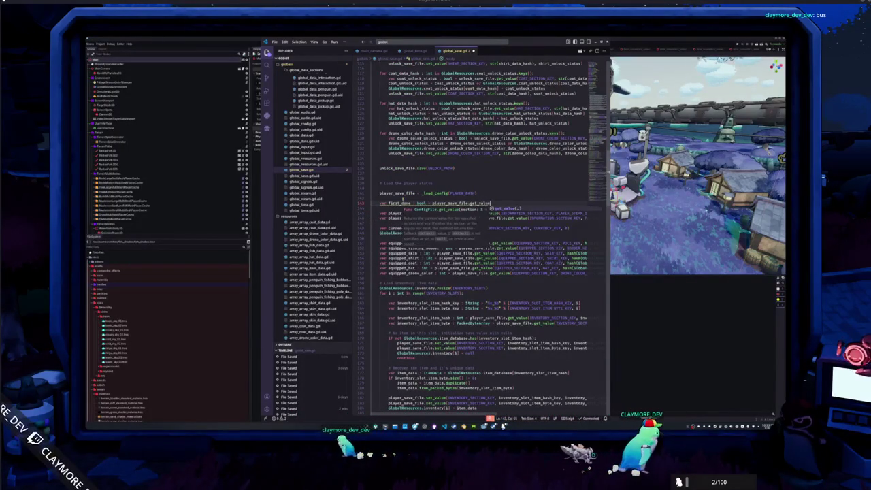
{"action": "key", "text": "Return"}
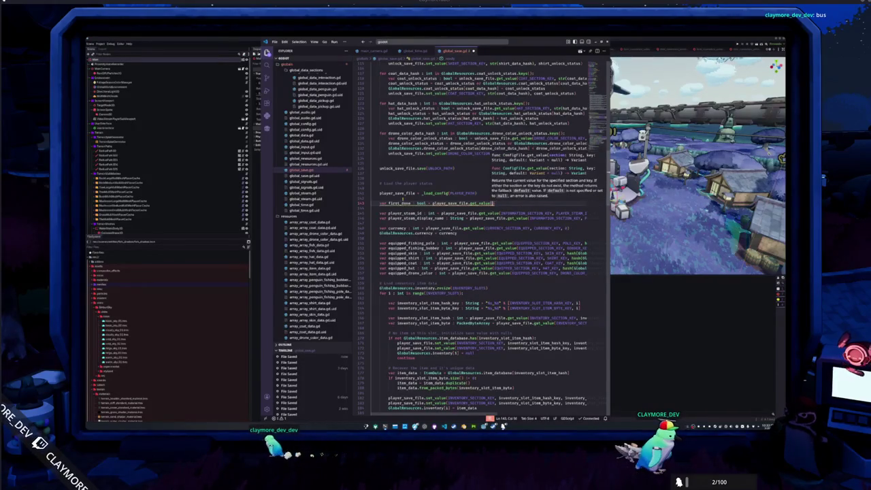
{"action": "type", "text": "GA"}
{"action": "key", "text": "Return"}
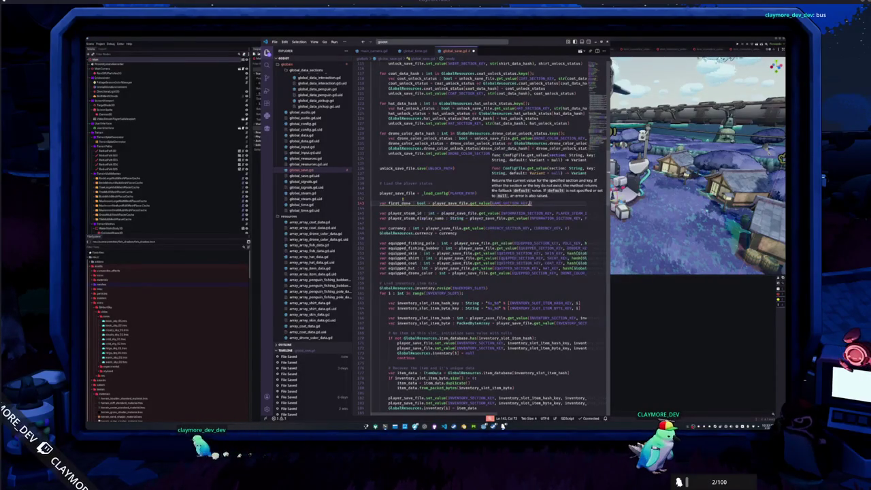
{"action": "type", "text": ", FIRST_DONE_KEY, "}
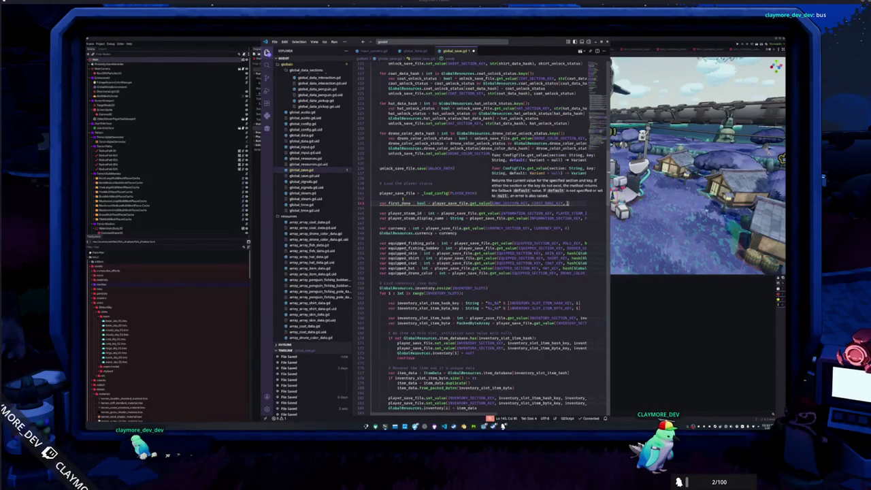
{"action": "type", "text": "false"}
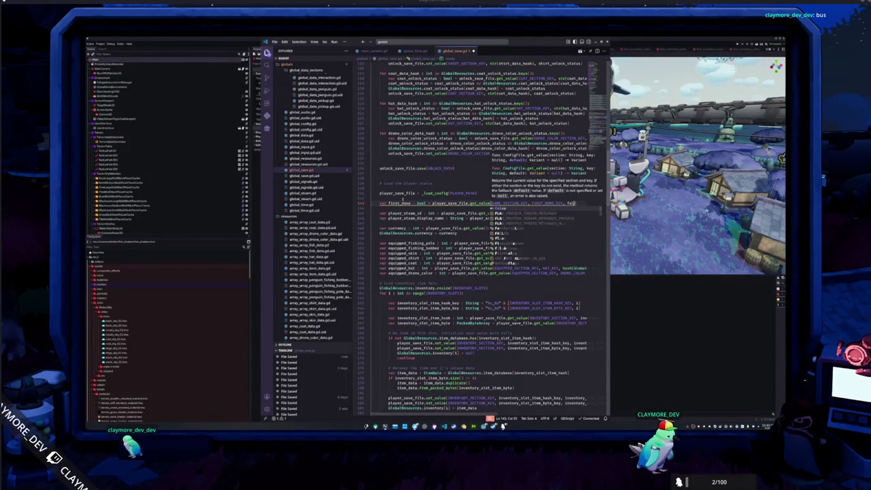
{"action": "key", "text": "Return"}
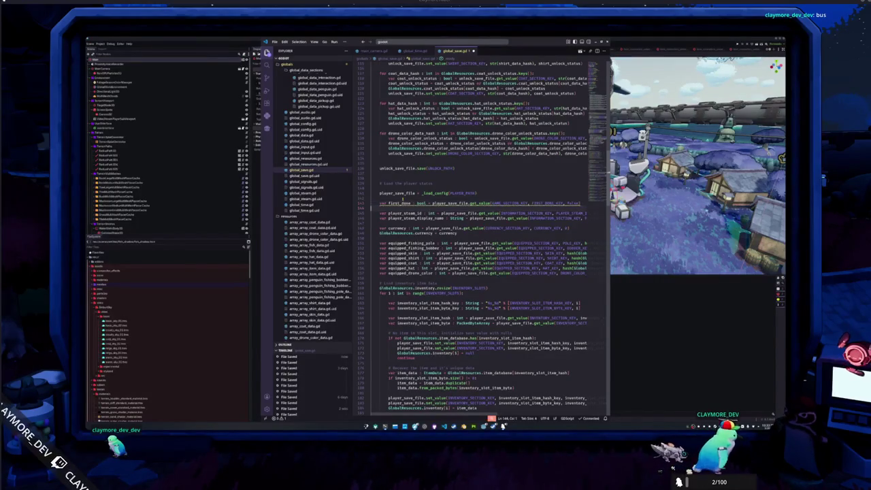
{"action": "key", "text": "Return"}
{"action": "type", "text": "var tu"}
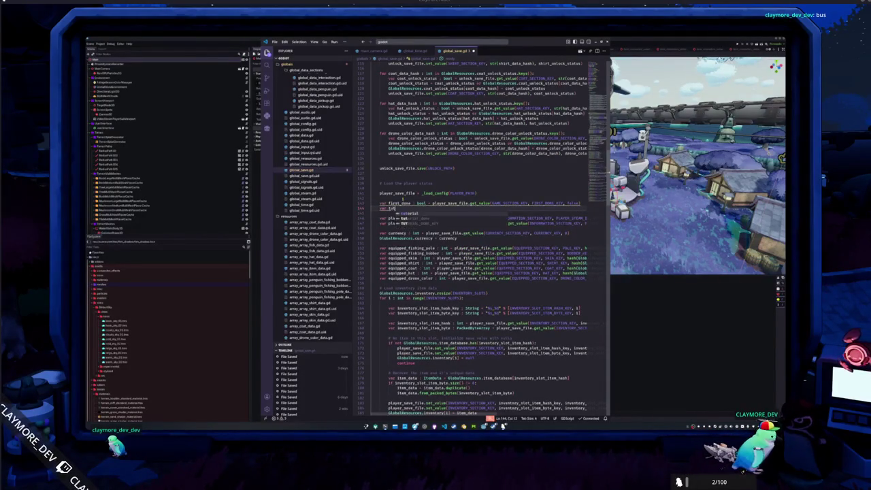
{"action": "type", "text": " : bool = "}
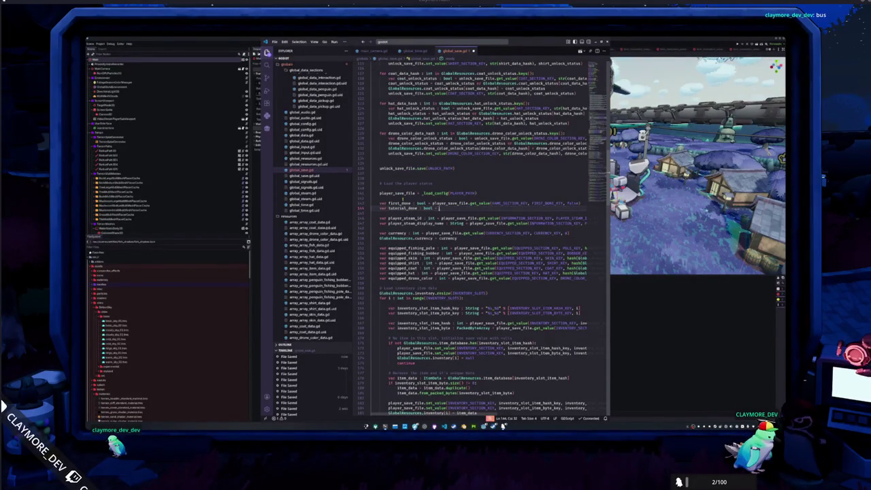
{"action": "type", "text": "p"}
{"action": "type", "text": "_save_fi"}
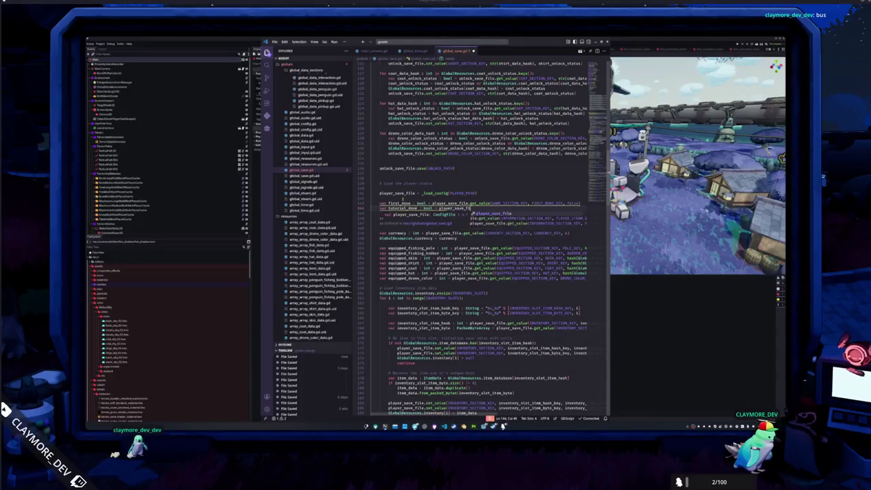
{"action": "type", "text": "le.get_value("}
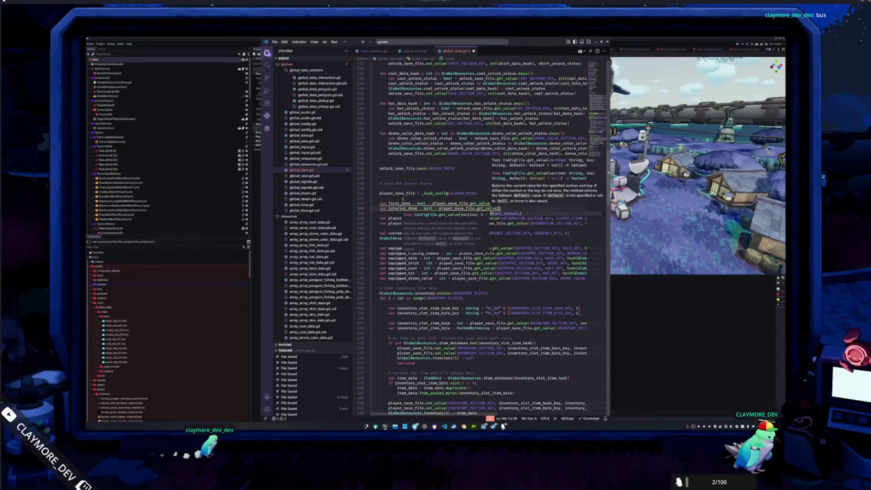
{"action": "type", "text": "tUTORIAL_SECTION_KEY, "}
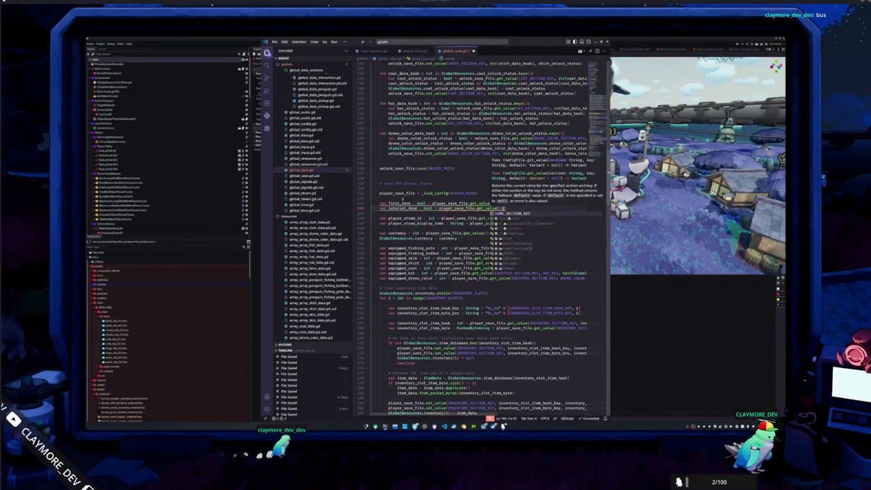
{"action": "type", "text": "TUTORIAL_DONE_KEY"}
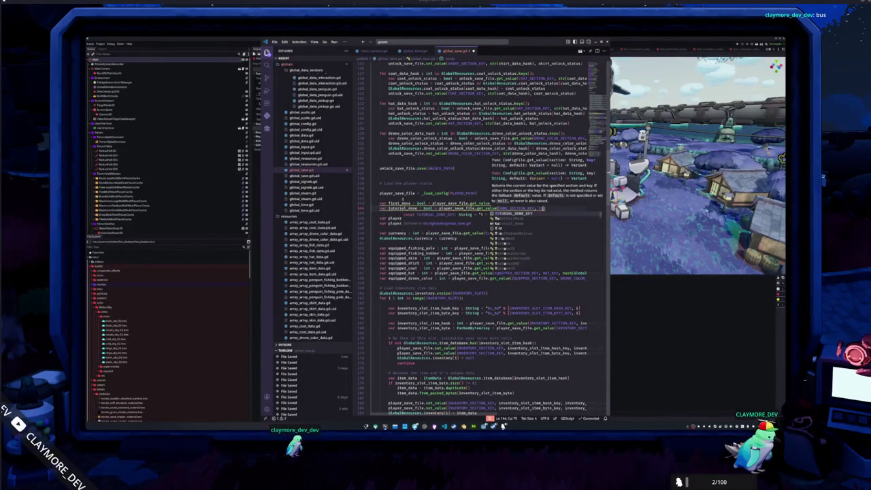
{"action": "type", "text": "false)"}
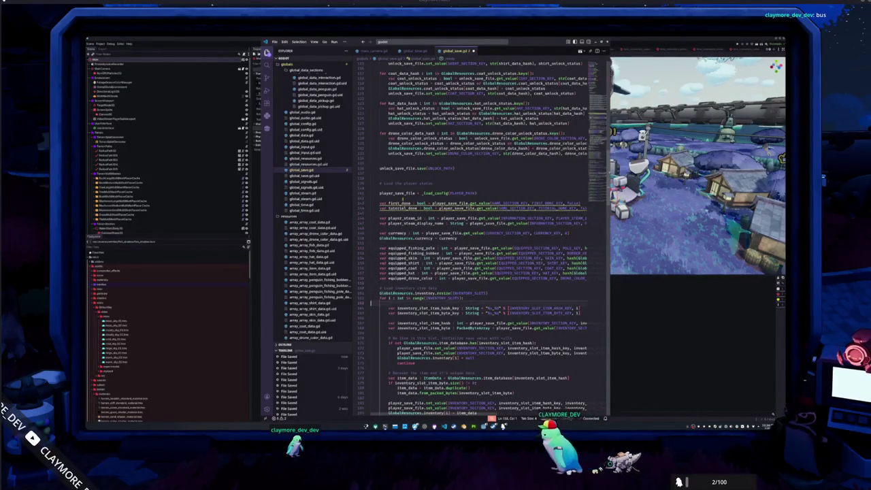
Step: Above the other set_value lines, add a player_save_file.set_value line saving first_done under GAME_SECTION_KEY
{"action": "scroll", "coordinate": [483, 272], "scroll_direction": "down", "scroll_amount": 2}
{"action": "left_click", "coordinate": [371, 388]}
{"action": "scroll", "coordinate": [483, 272], "scroll_direction": "down", "scroll_amount": 10}
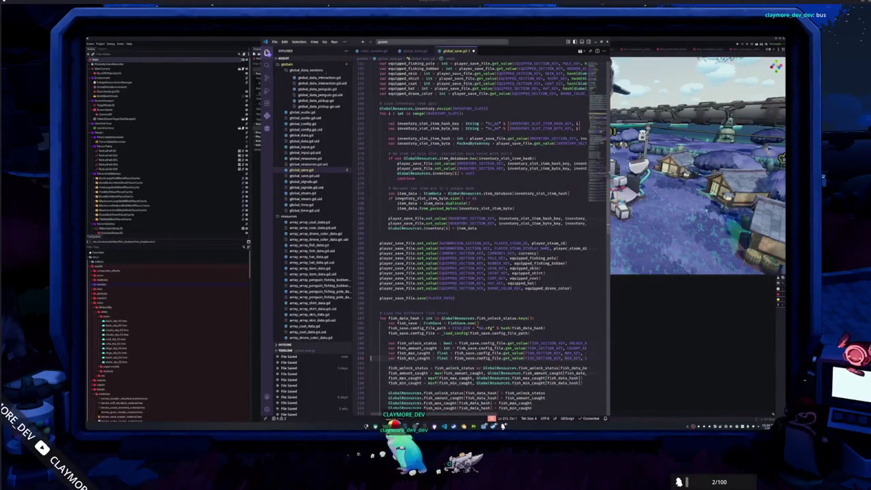
{"action": "left_click", "coordinate": [379, 243]}
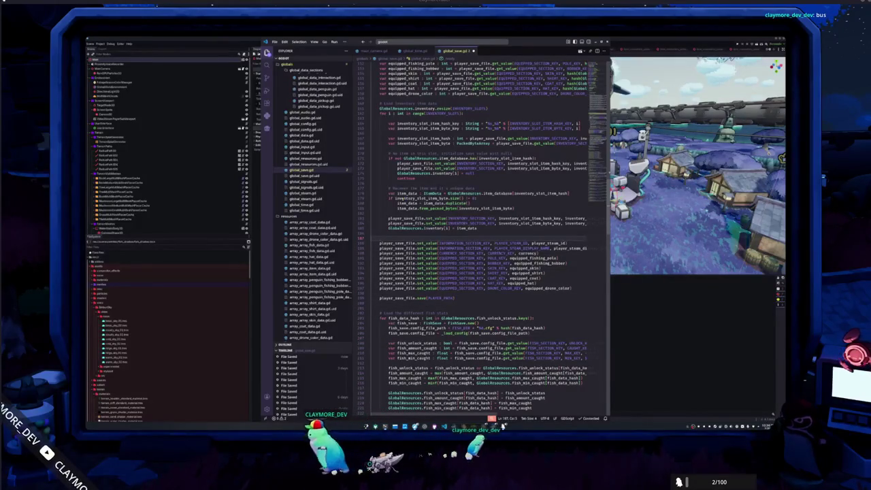
{"action": "type", "text": "player_save_file"}
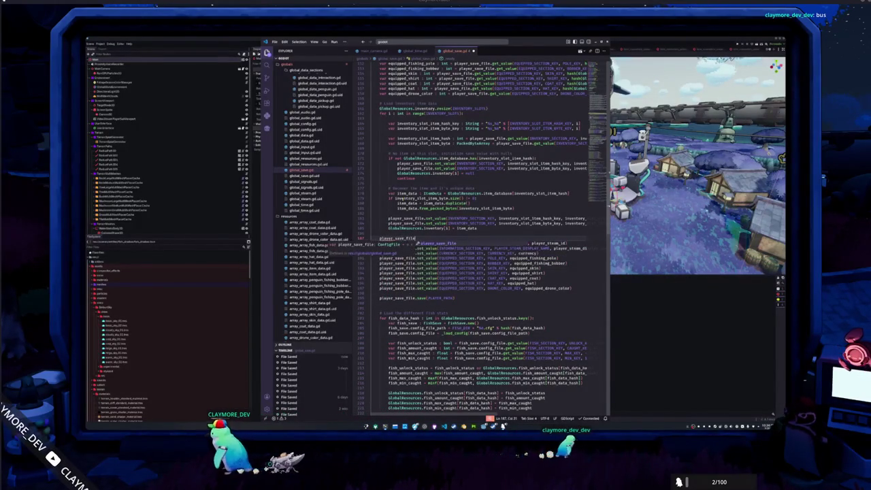
{"action": "key", "text": "Return"}
{"action": "type", "text": ".set_value("}
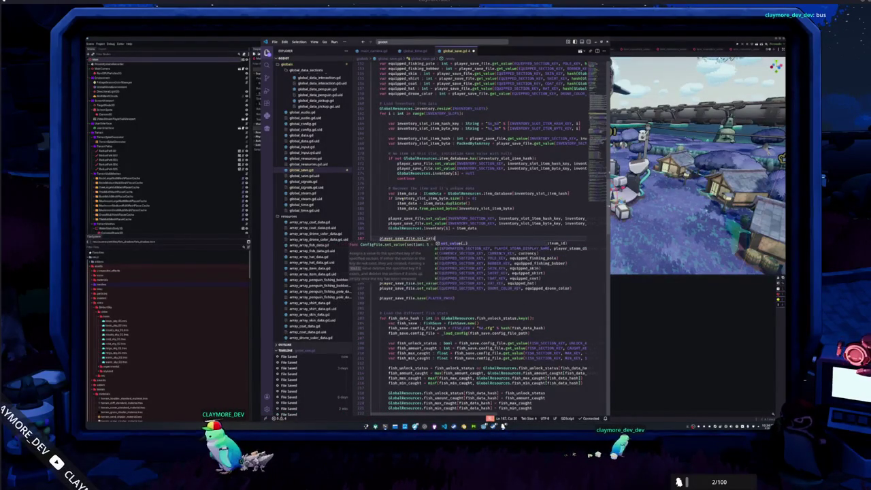
{"action": "type", "text": "GAME_SECTION_KEY,"}
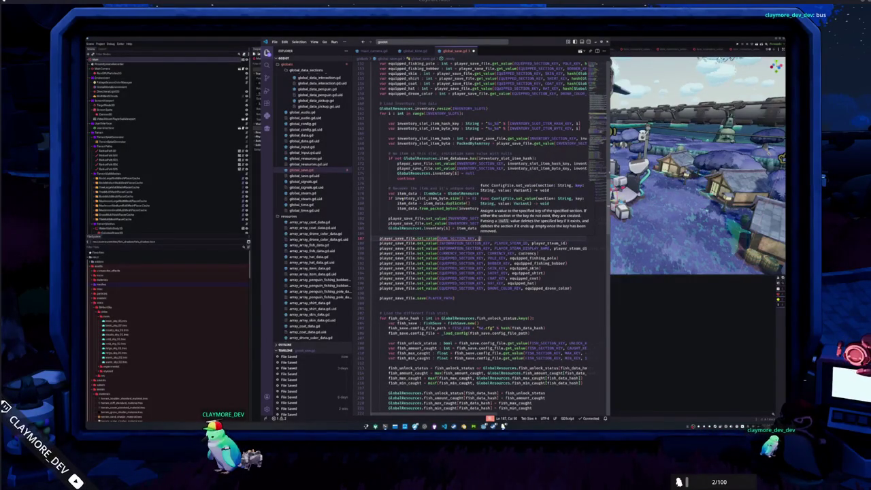
{"action": "type", "text": "FIRST_BOOT_KEY, "}
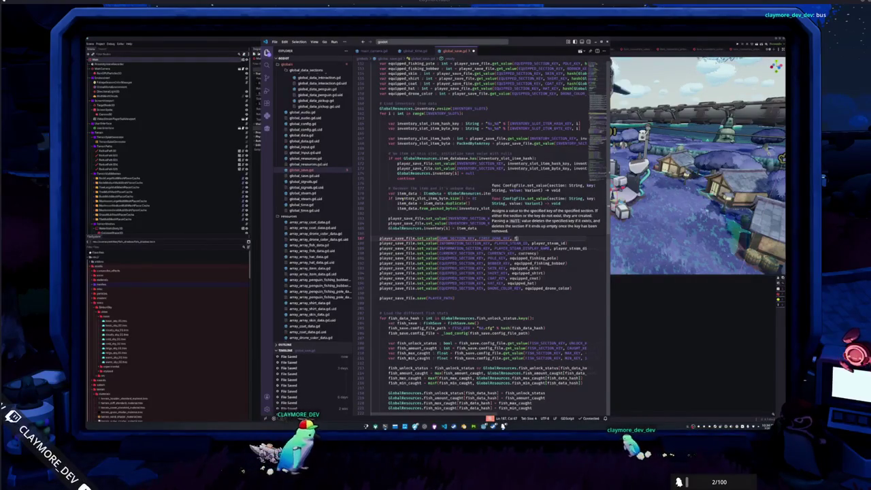
{"action": "type", "text": "first_boot"}
Step: Add a matching set_value line saving tutorial_done with GAME_SECTION_KEY and TUTORIAL_DONE_KEY
{"action": "key", "text": "Return"}
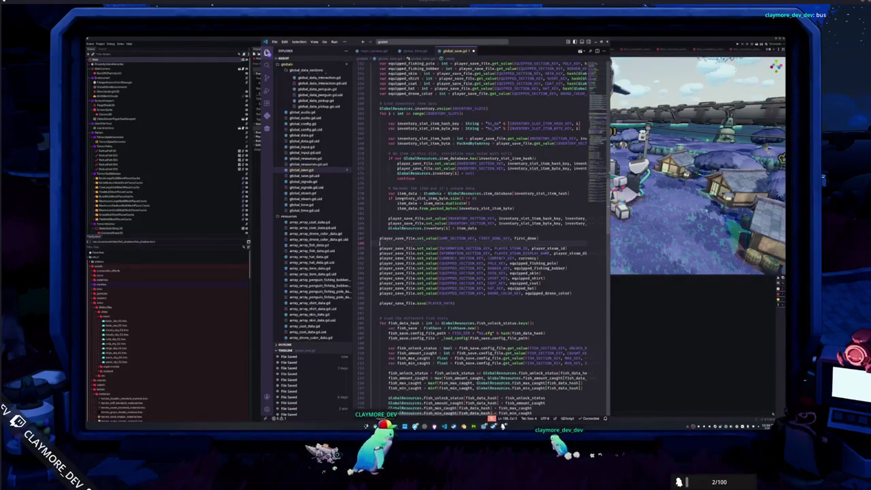
{"action": "type", "text": "player_save"}
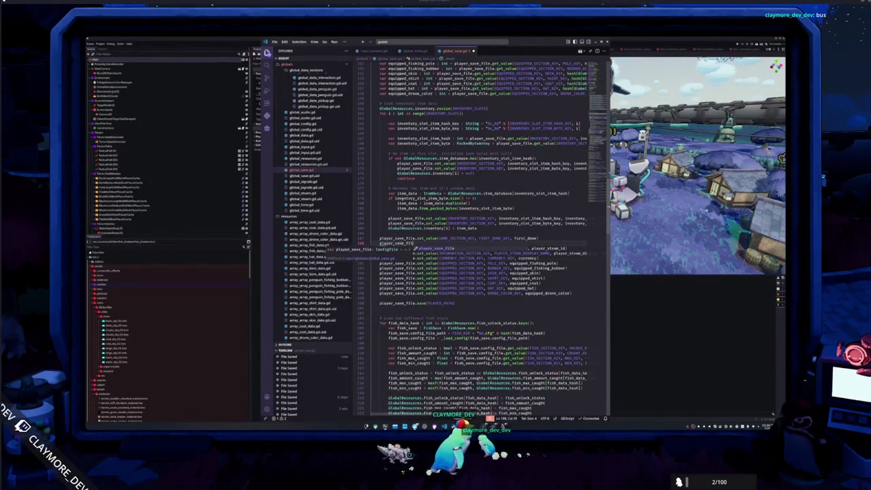
{"action": "type", "text": "_file.set_value("}
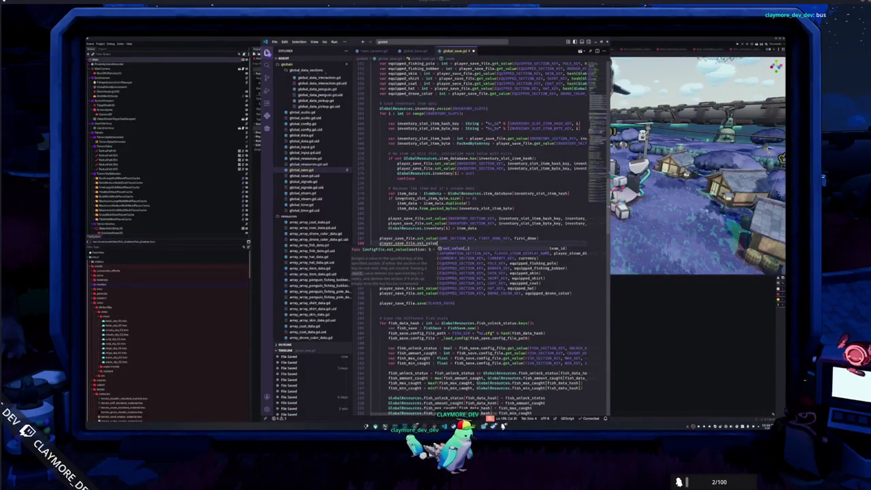
{"action": "key", "text": "Return"}
{"action": "type", "text": "GAME_SECTION_KEY, "}
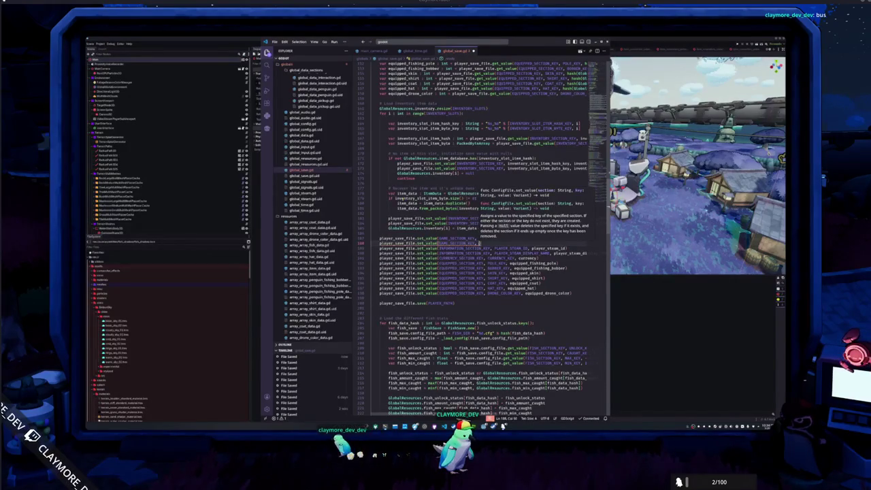
{"action": "type", "text": "TUTORIAL_DONE_KEY, "}
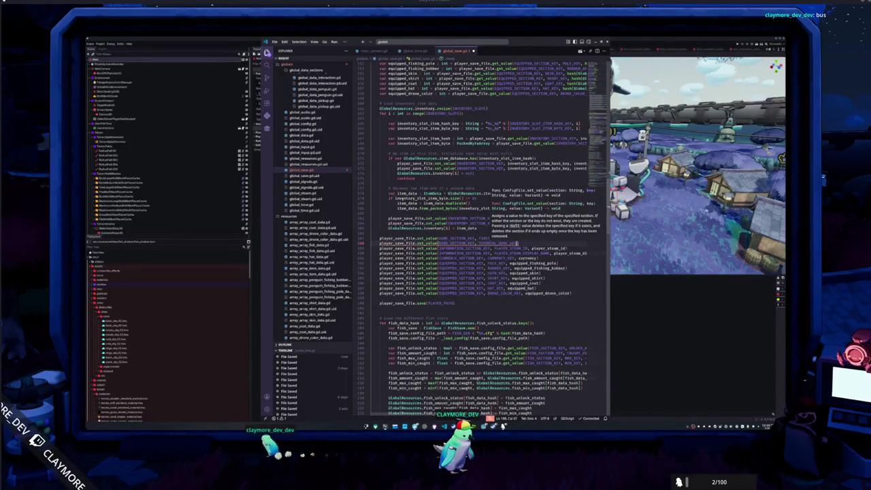
{"action": "type", "text": "tutorial_done"}
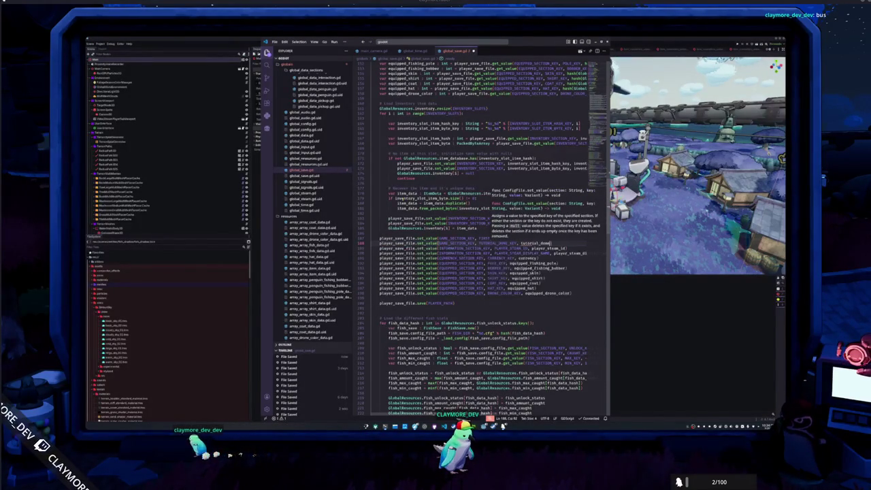
{"action": "key", "text": "Down"}
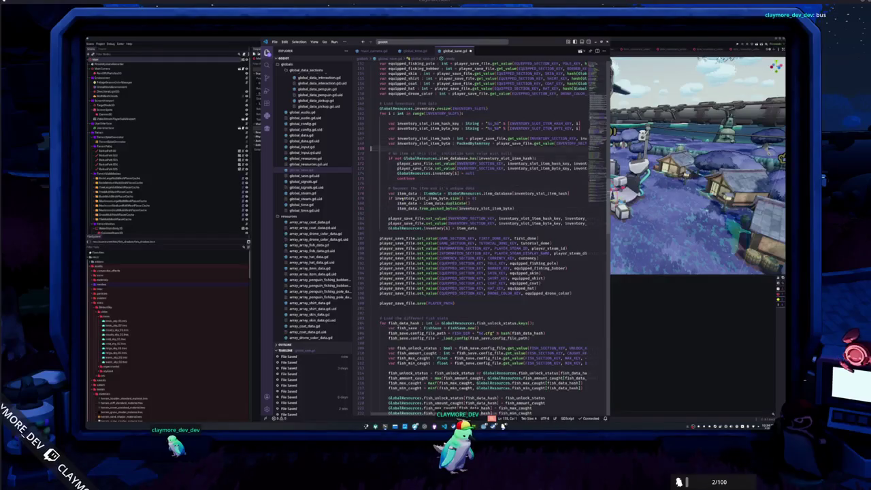
Step: Assign the loaded flags with GlobalResources.first_done = first_done and GlobalResources.tutorial_done = tutorial_done
{"action": "scroll", "coordinate": [484, 238], "scroll_direction": "up", "scroll_amount": 5}
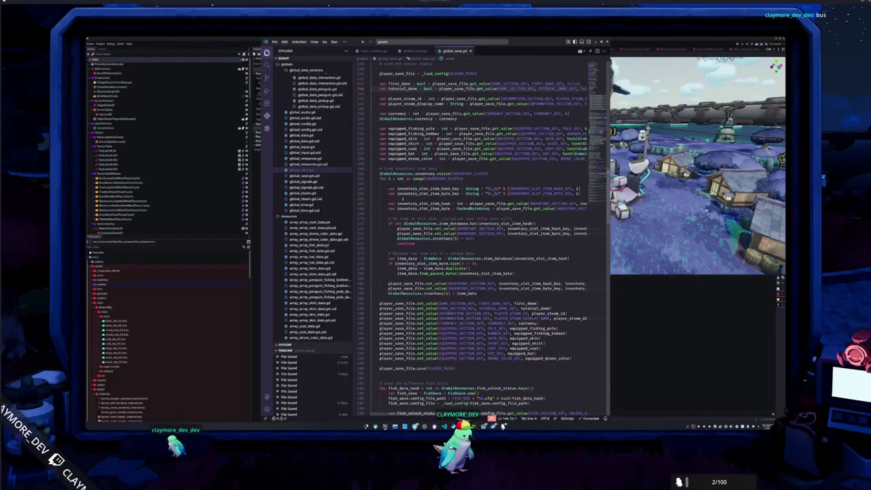
{"action": "scroll", "coordinate": [483, 239], "scroll_direction": "up", "scroll_amount": 3}
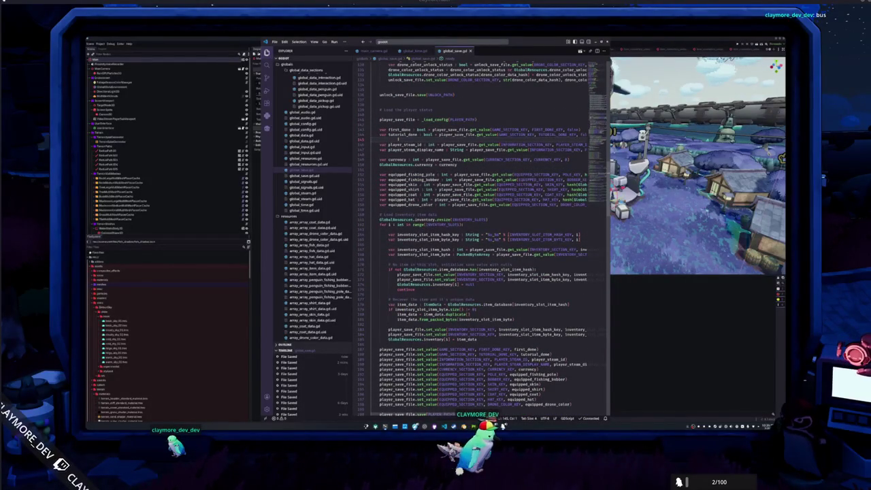
{"action": "key", "text": "Return"}
{"action": "type", "text": "Global"}
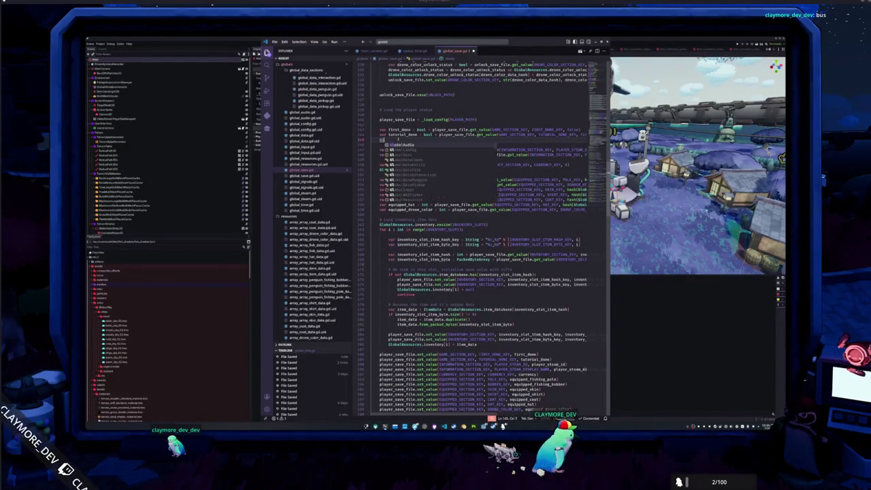
{"action": "type", "text": "Re"}
{"action": "key", "text": "Return"}
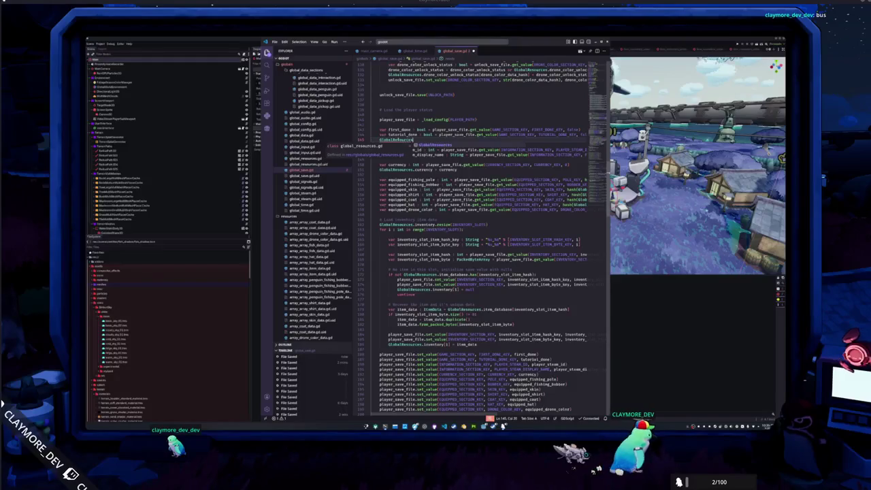
{"action": "type", "text": ".first"}
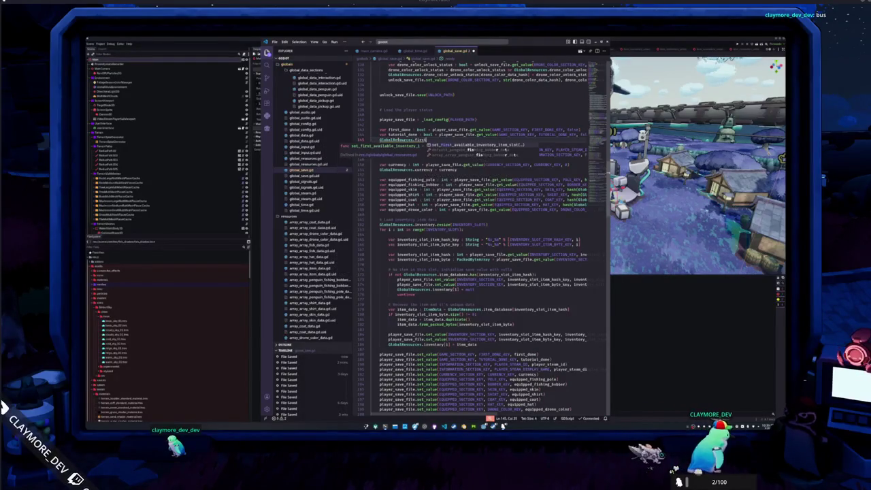
{"action": "type", "text": "_done = f"}
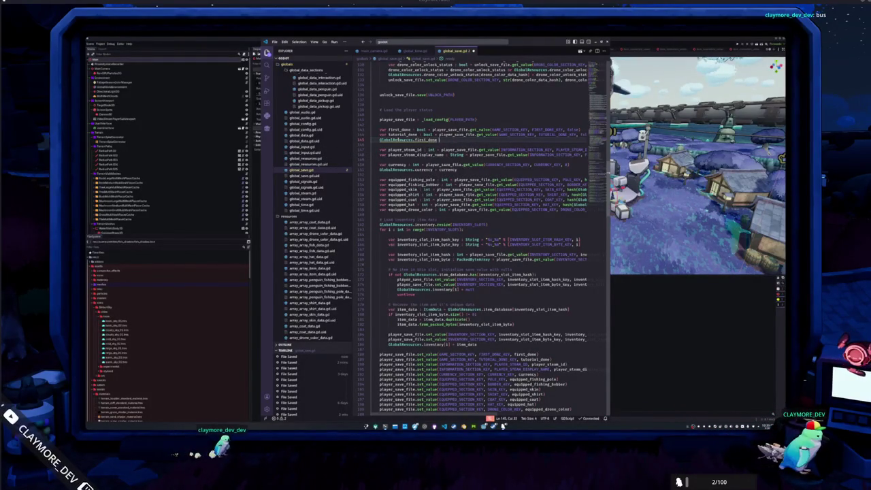
{"action": "type", "text": "irst"}
{"action": "key", "text": "Return"}
{"action": "key", "text": "Return"}
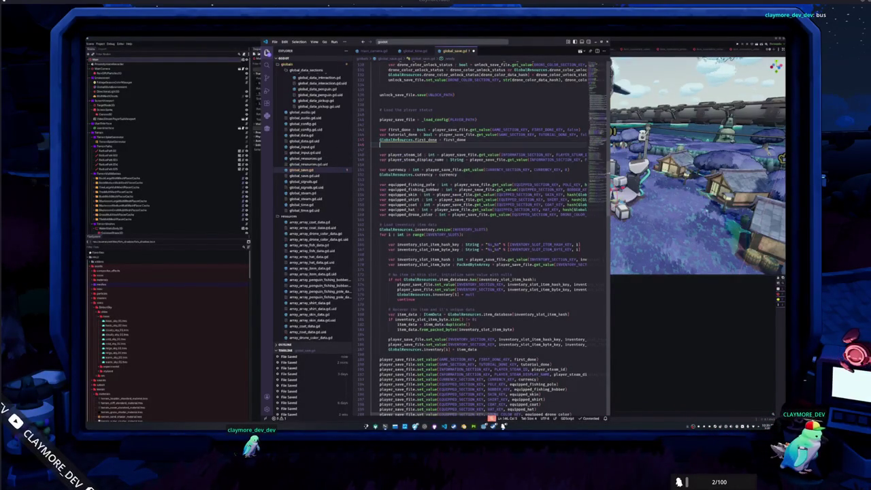
{"action": "type", "text": "GlobalResources"}
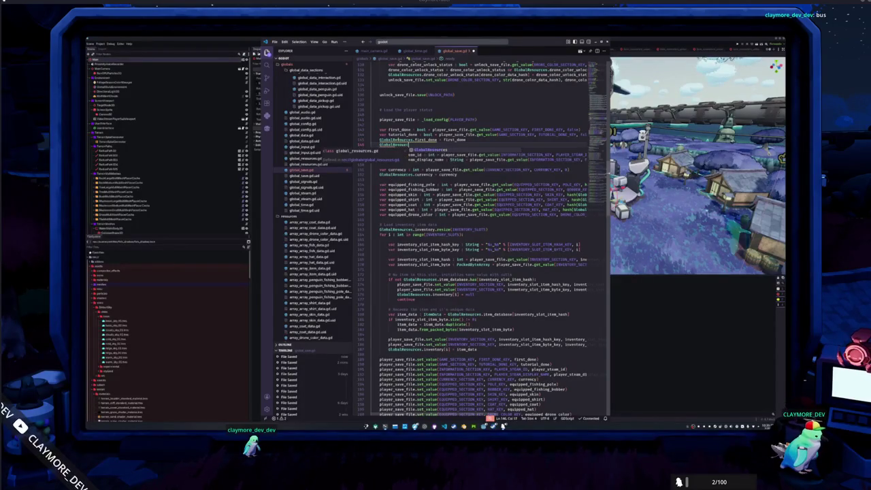
{"action": "type", "text": ".first"}
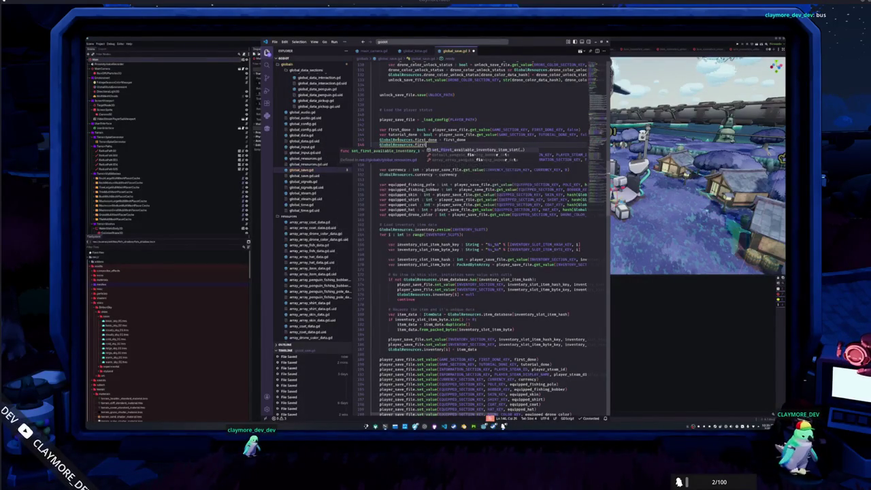
{"action": "key", "text": "BackSpace"}
{"action": "key", "text": "BackSpace"}
{"action": "key", "text": "BackSpace"}
{"action": "key", "text": "BackSpace"}
{"action": "key", "text": "BackSpace"}
{"action": "type", "text": "tutorial_done ="}
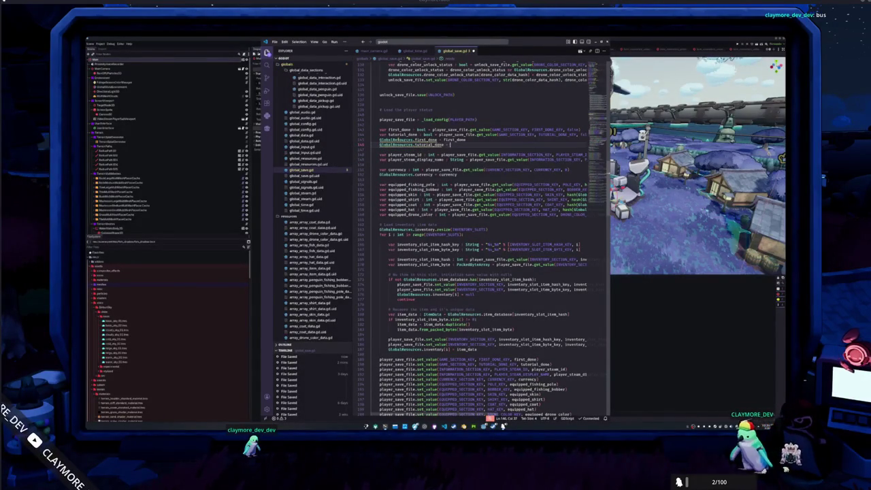
{"action": "type", "text": " tutorial_done"}
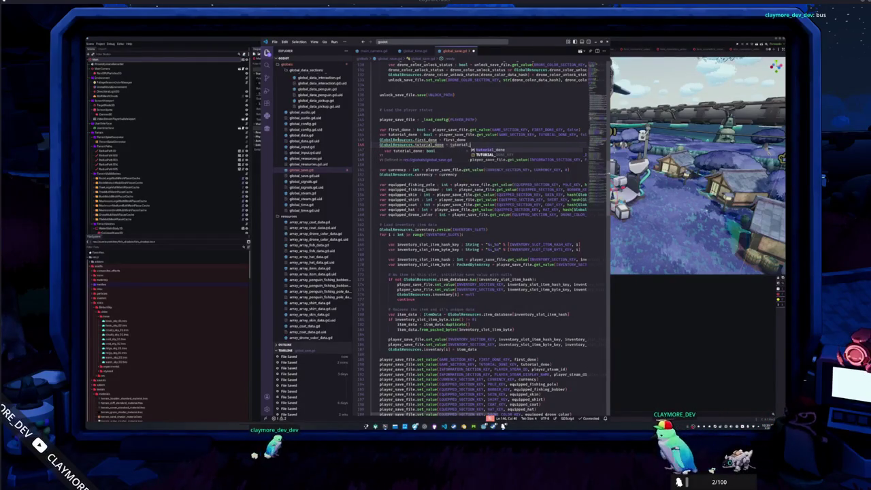
{"action": "key", "text": "Return"}
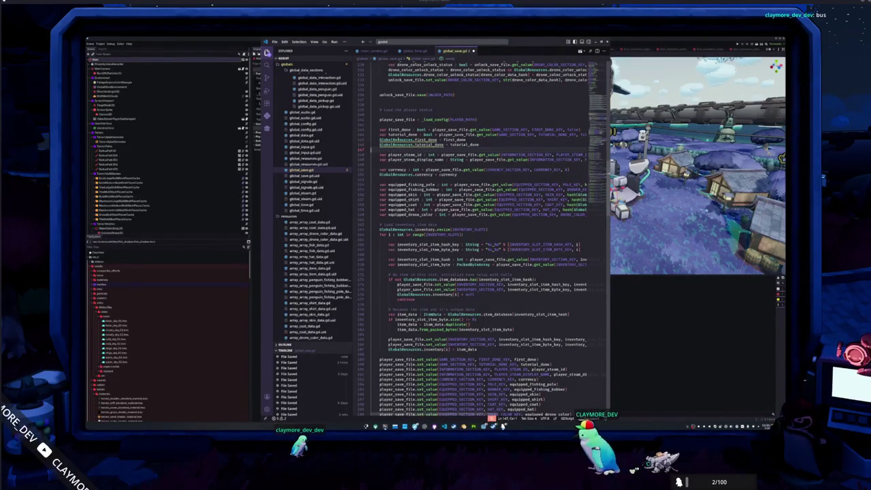
{"action": "key", "text": "Up"}
{"action": "key", "text": "Up"}
Step: In global_resources.gd, declare var first_done : bool = false and var tutorial_done : bool = false above currency
{"action": "left_click", "coordinate": [393, 139], "text": "ctrl"}
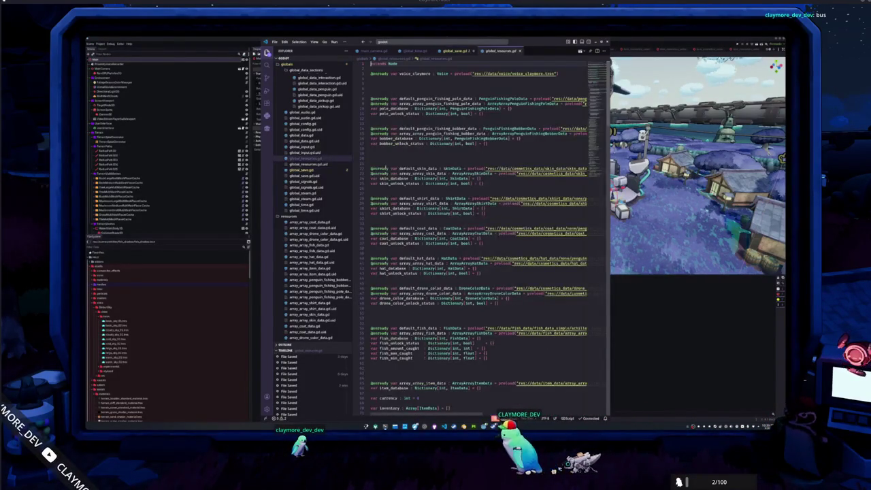
{"action": "scroll", "coordinate": [383, 361], "scroll_direction": "down", "scroll_amount": 4}
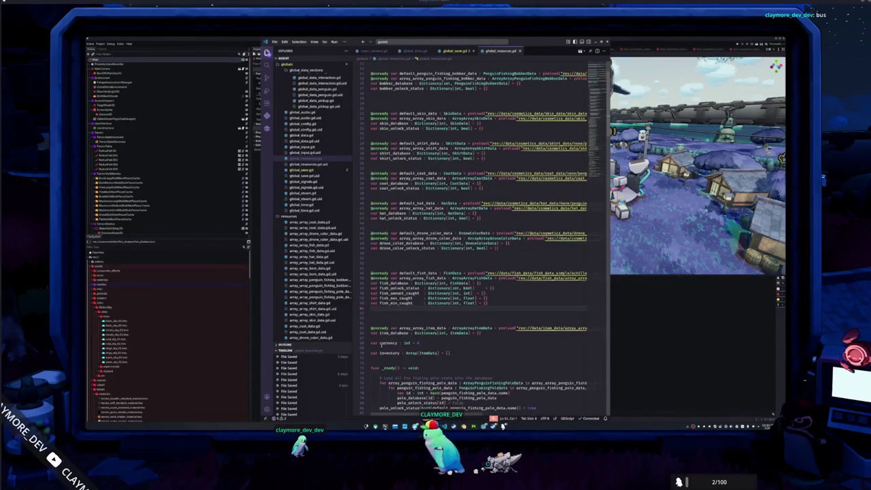
{"action": "left_click", "coordinate": [381, 344]}
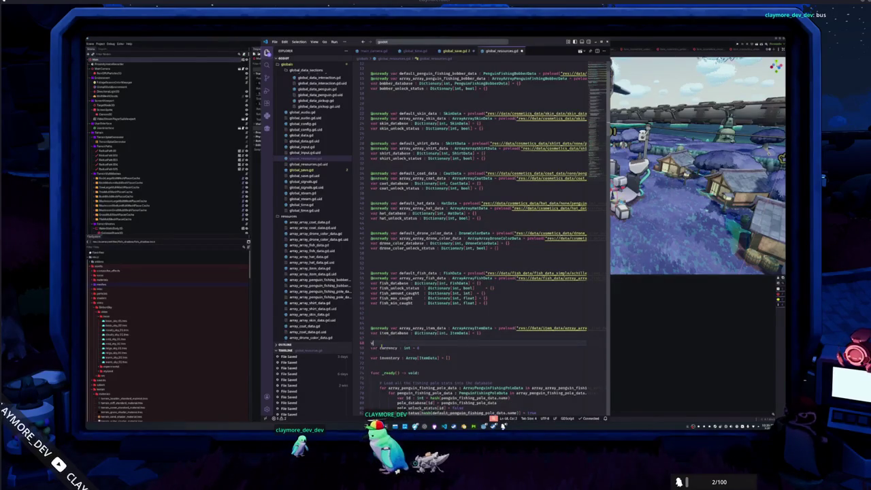
{"action": "type", "text": "ar first_dow"}
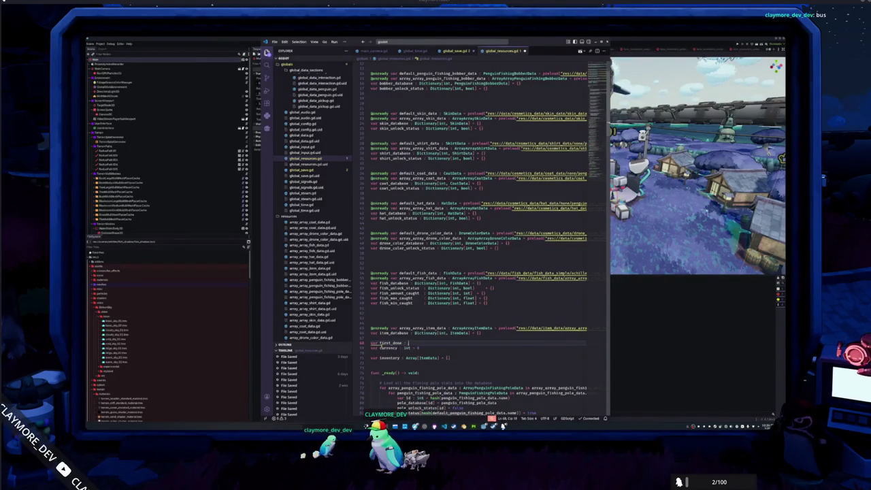
{"action": "type", "text": "bool = fals"}
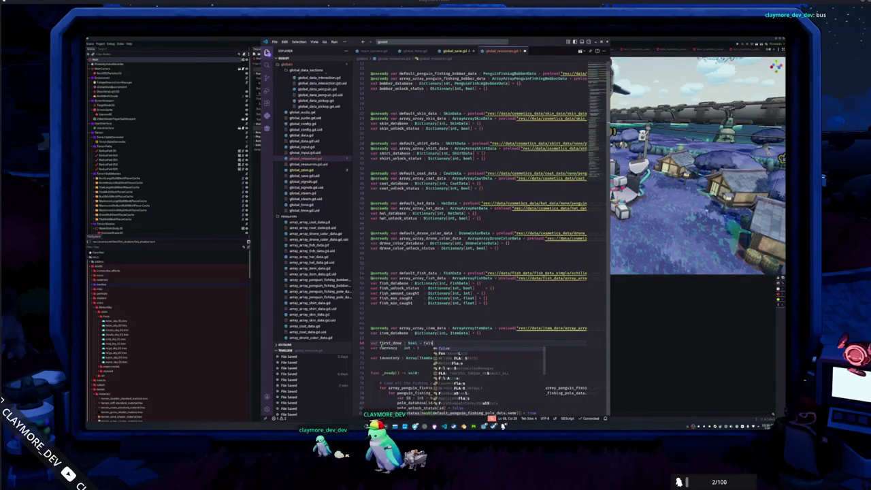
{"action": "type", "text": "e"}
{"action": "key", "text": "Return"}
{"action": "type", "text": "var tutori"}
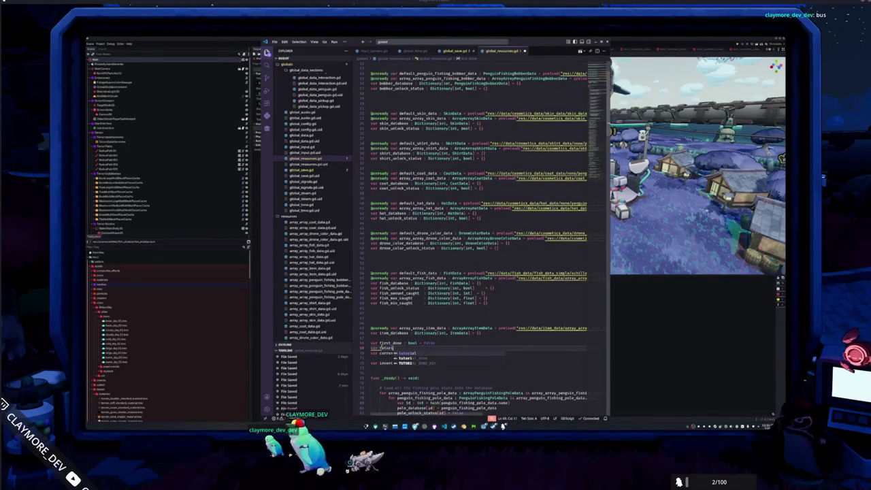
{"action": "type", "text": "al_done : bool = false"}
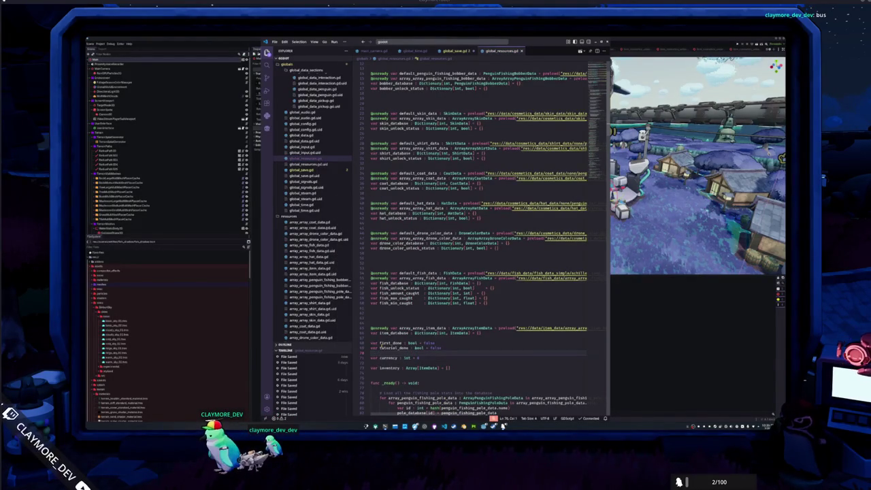
Step: Remove the first_done and tutorial_done declarations from global_resources.gd and return to global_save.gd
{"action": "scroll", "coordinate": [378, 364], "scroll_direction": "down", "scroll_amount": 20}
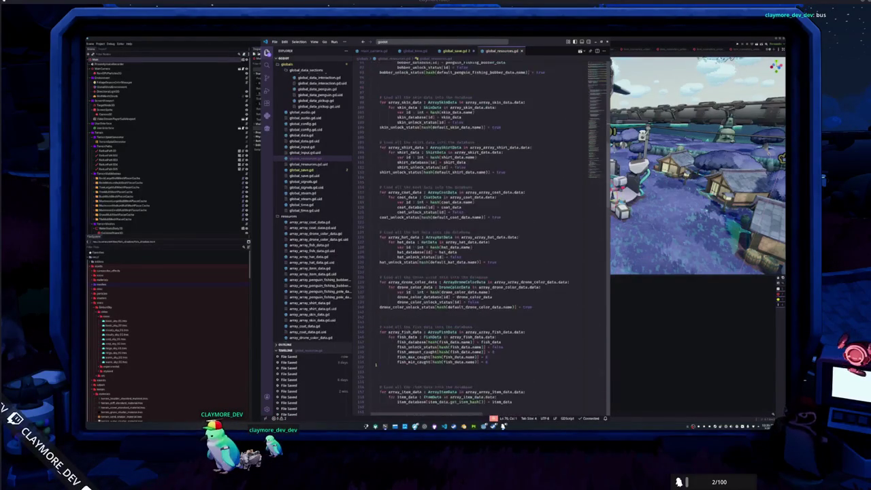
{"action": "scroll", "coordinate": [377, 364], "scroll_direction": "down", "scroll_amount": 15}
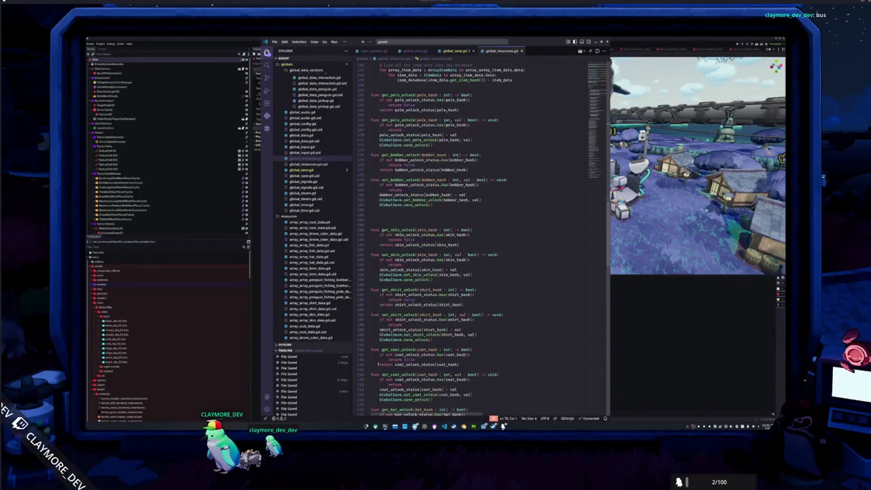
{"action": "scroll", "coordinate": [379, 365], "scroll_direction": "up", "scroll_amount": 5}
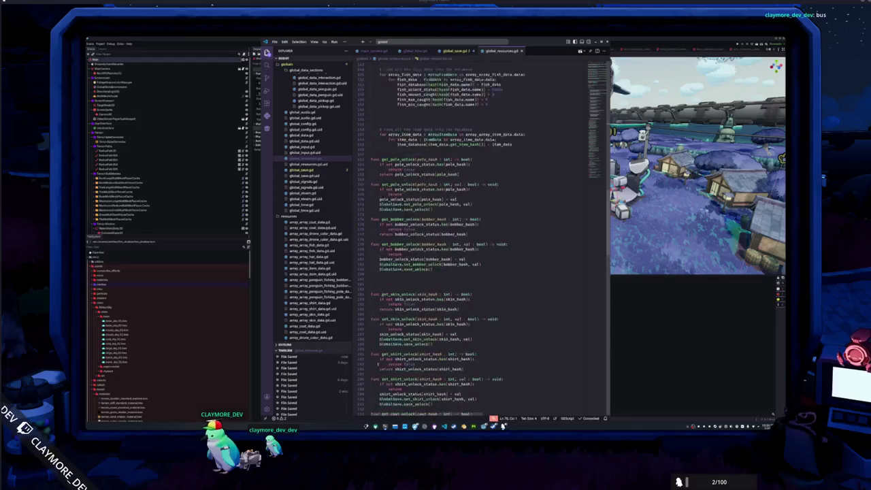
{"action": "scroll", "coordinate": [379, 364], "scroll_direction": "up", "scroll_amount": 15}
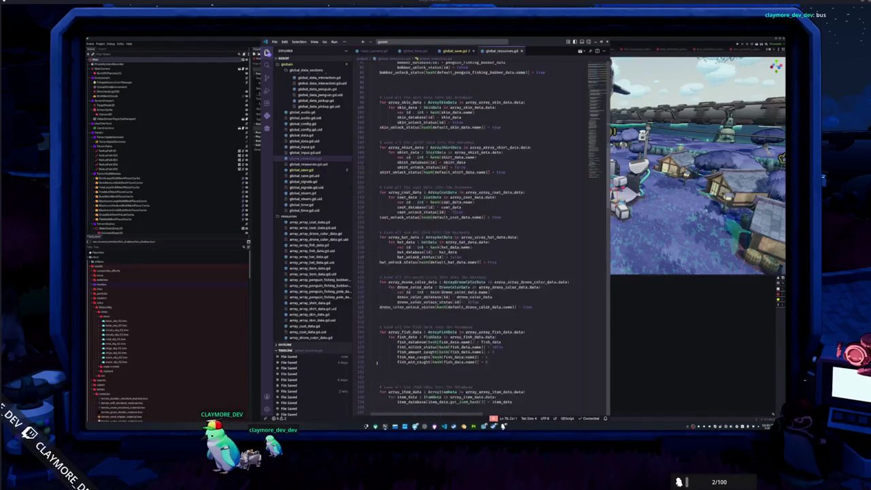
{"action": "scroll", "coordinate": [377, 364], "scroll_direction": "up", "scroll_amount": 15}
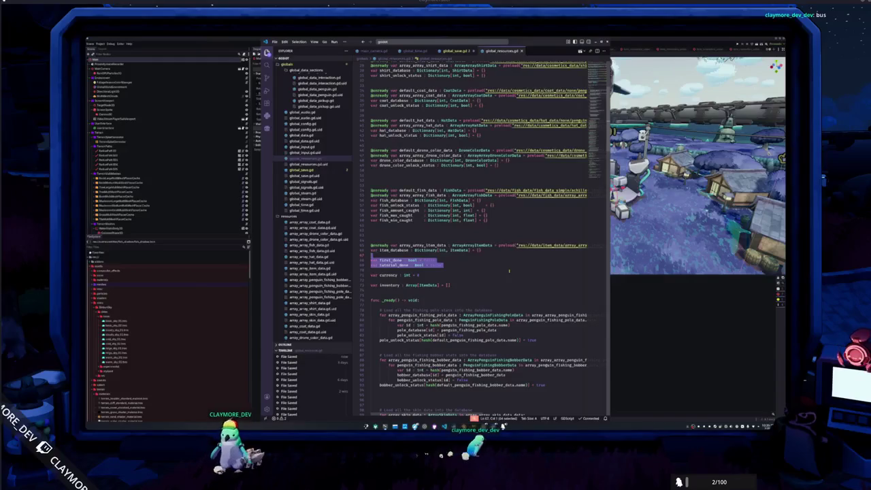
{"action": "key", "text": "BackSpace"}
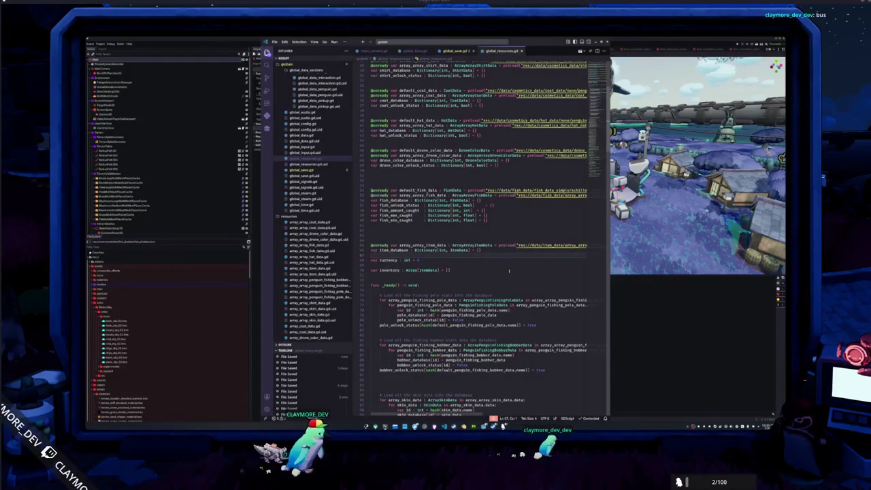
{"action": "key", "text": "ctrl+Tab"}
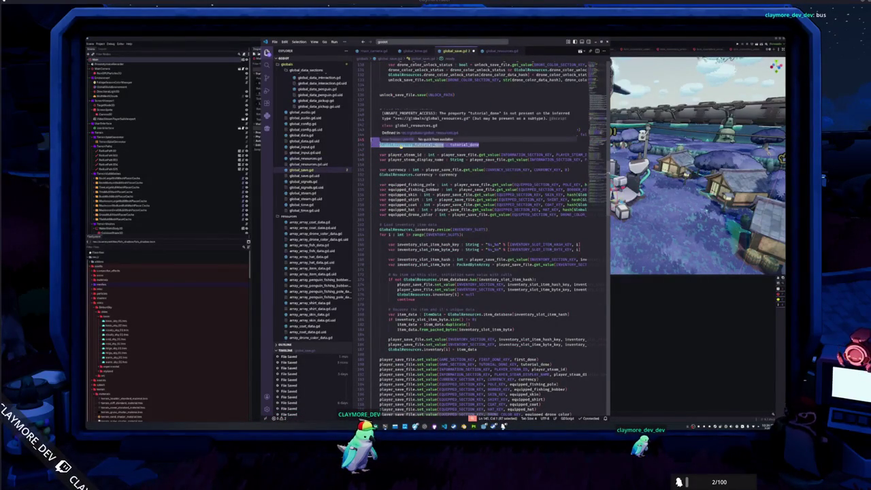
Step: Delete the tutorial_done assignment line and uncomment the two GlobalResources assignment lines in global_save.gd
{"action": "key", "text": "BackSpace"}
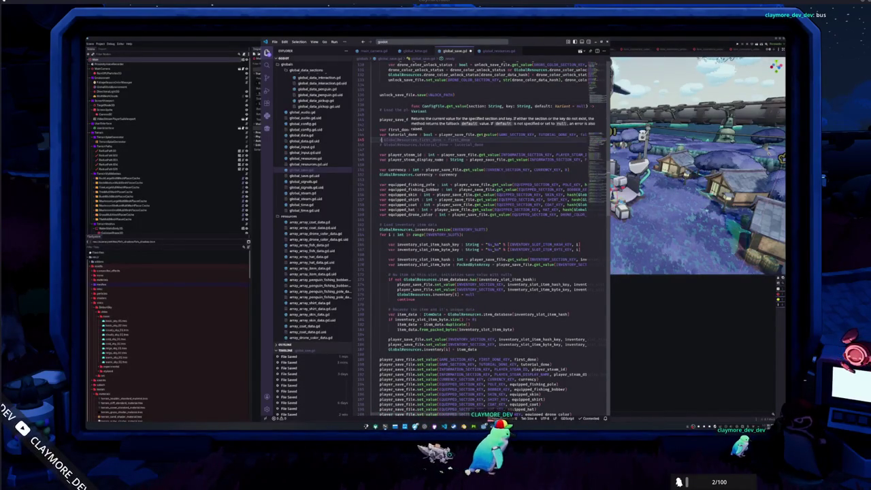
{"action": "left_click_drag", "start_coordinate": [483, 145], "coordinate": [380, 138]}
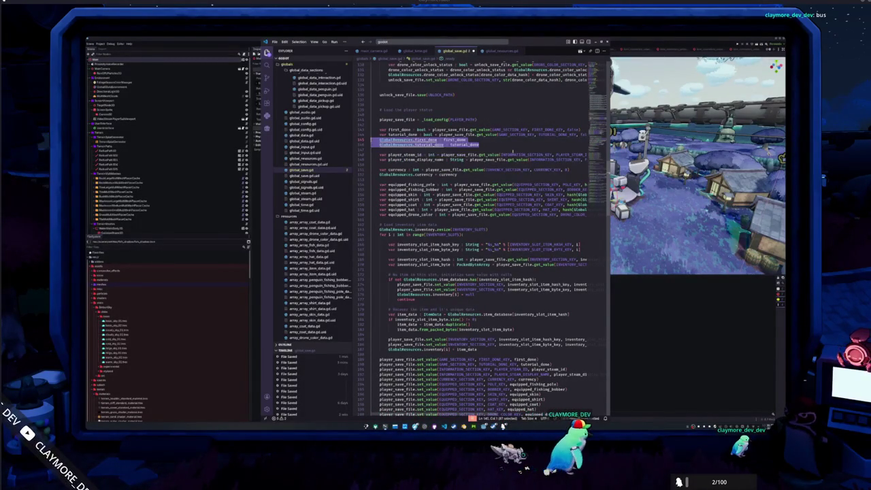
{"action": "key", "text": "ctrl+slash"}
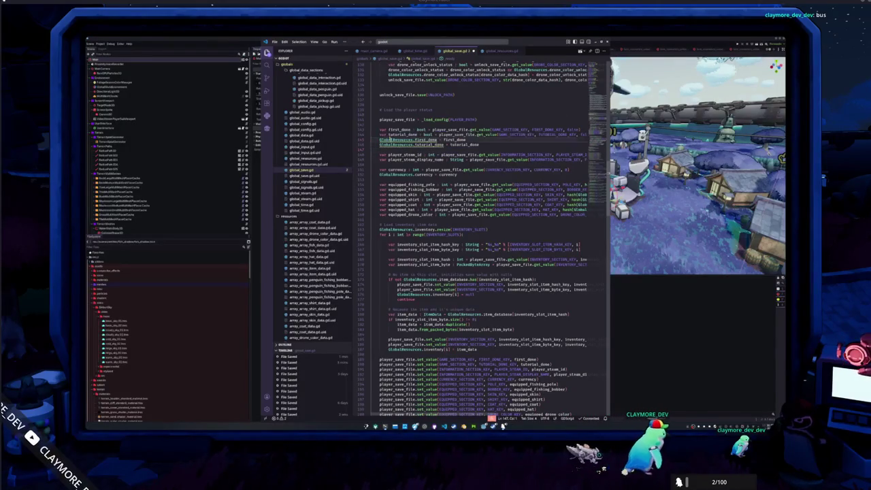
{"action": "scroll", "coordinate": [483, 238], "scroll_direction": "up", "scroll_amount": 5}
{"action": "scroll", "coordinate": [400, 144], "scroll_direction": "up", "scroll_amount": 20}
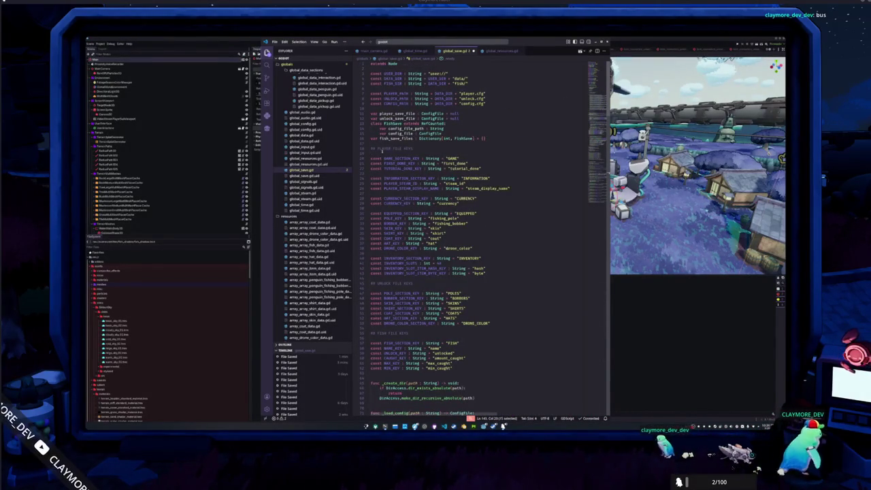
{"action": "scroll", "coordinate": [405, 198], "scroll_direction": "down", "scroll_amount": 3}
{"action": "scroll", "coordinate": [386, 198], "scroll_direction": "down", "scroll_amount": 15}
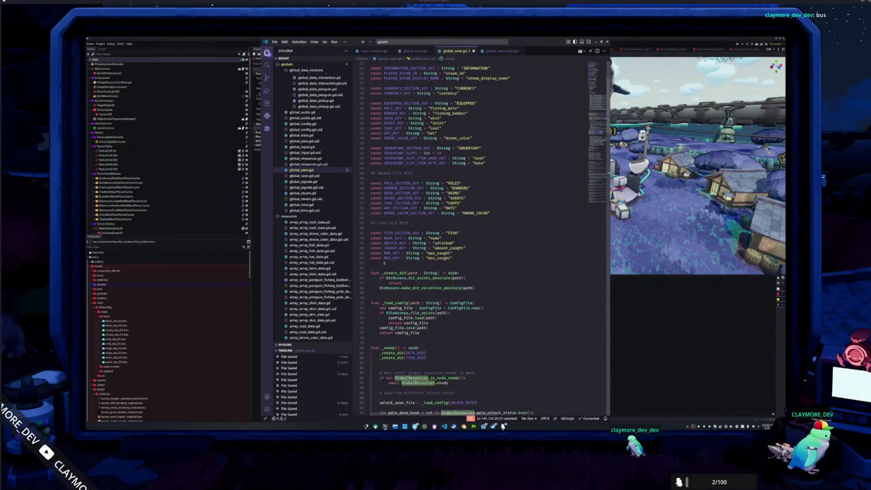
{"action": "scroll", "coordinate": [382, 259], "scroll_direction": "down", "scroll_amount": 4}
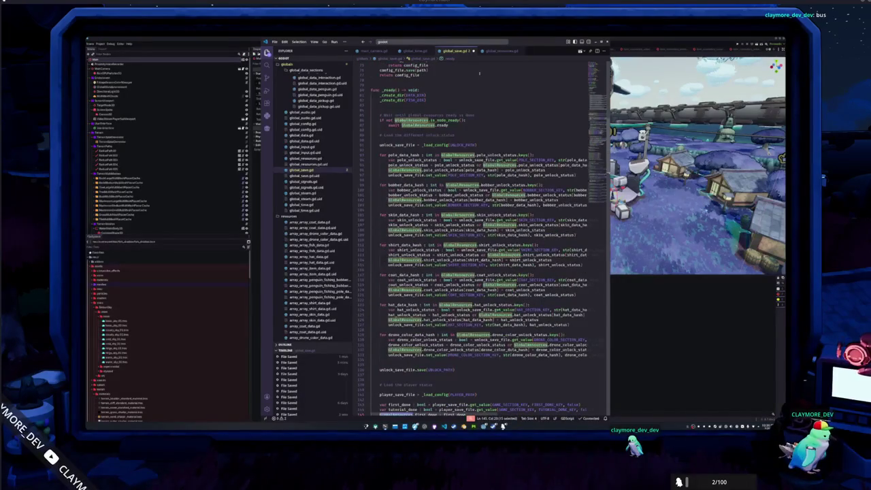
Step: Restore the first_done and tutorial_done declarations in global_resources.gd
{"action": "left_click", "coordinate": [503, 51]}
{"action": "key", "text": "ctrl+v"}
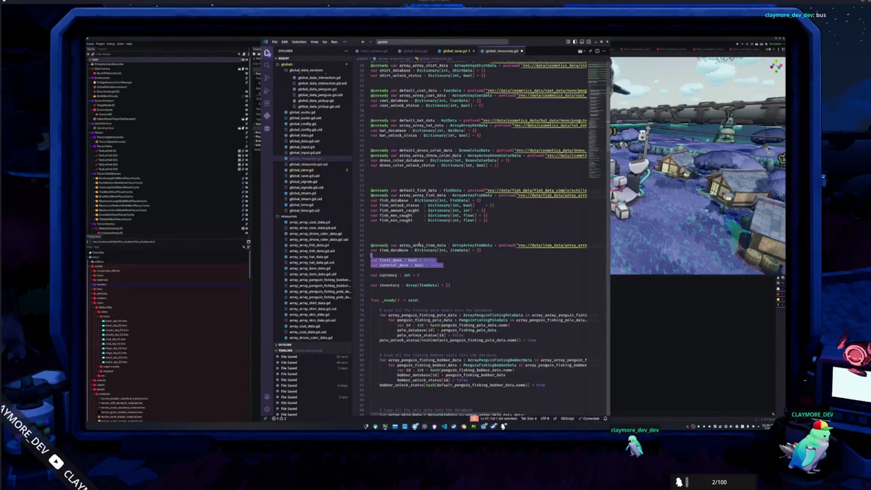
{"action": "scroll", "coordinate": [477, 272], "scroll_direction": "down", "scroll_amount": 3}
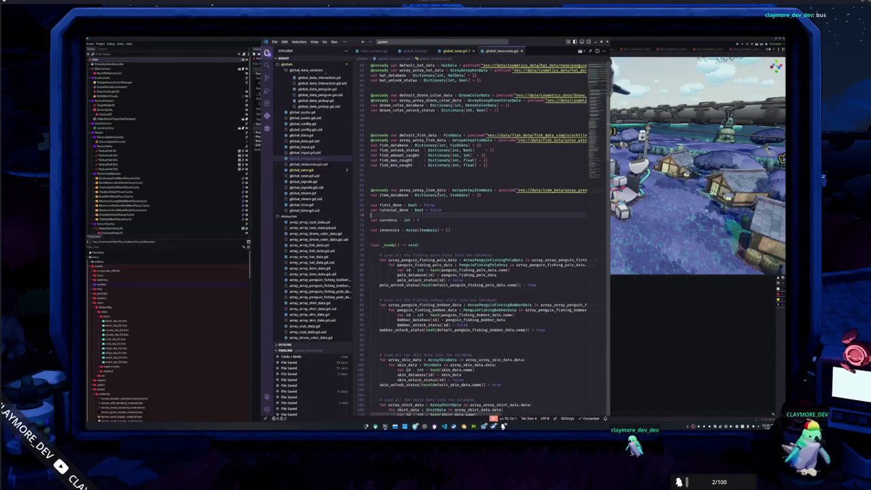
Step: Check the tutorial_done assignment in global_save.gd and review the save, unlock, fish and information functions
{"action": "left_click", "coordinate": [455, 50]}
{"action": "scroll", "coordinate": [477, 238], "scroll_direction": "down", "scroll_amount": 5}
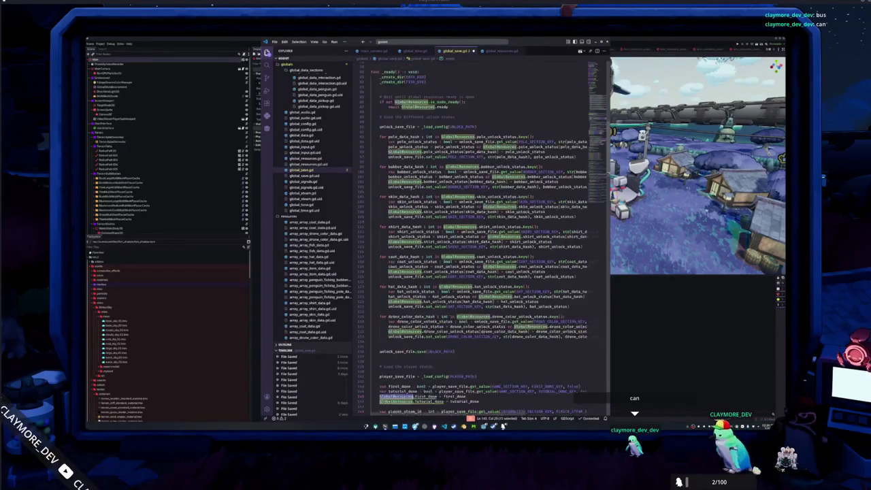
{"action": "left_click", "coordinate": [408, 304]}
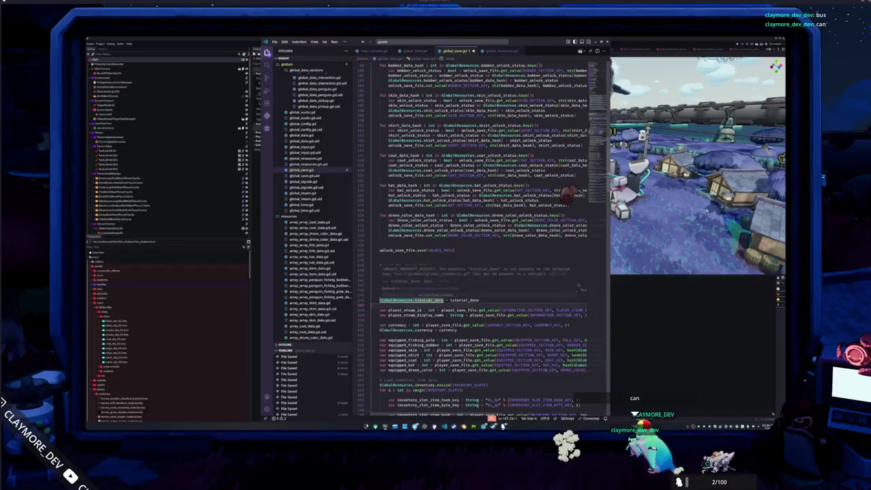
{"action": "left_click", "coordinate": [436, 299]}
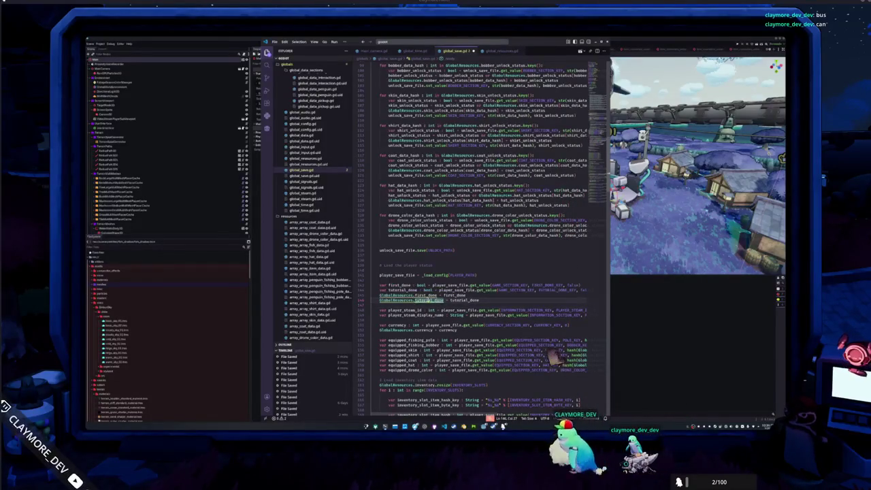
{"action": "scroll", "coordinate": [544, 378], "scroll_direction": "down", "scroll_amount": 6}
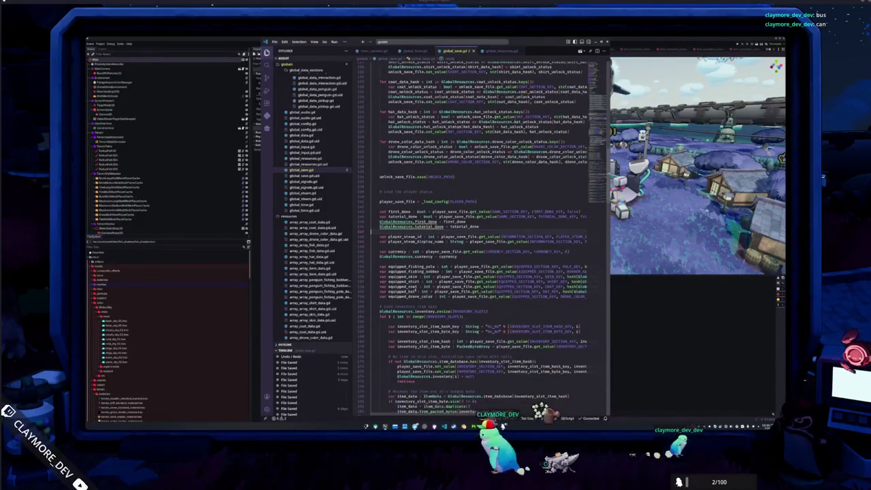
{"action": "scroll", "coordinate": [414, 289], "scroll_direction": "down", "scroll_amount": 5}
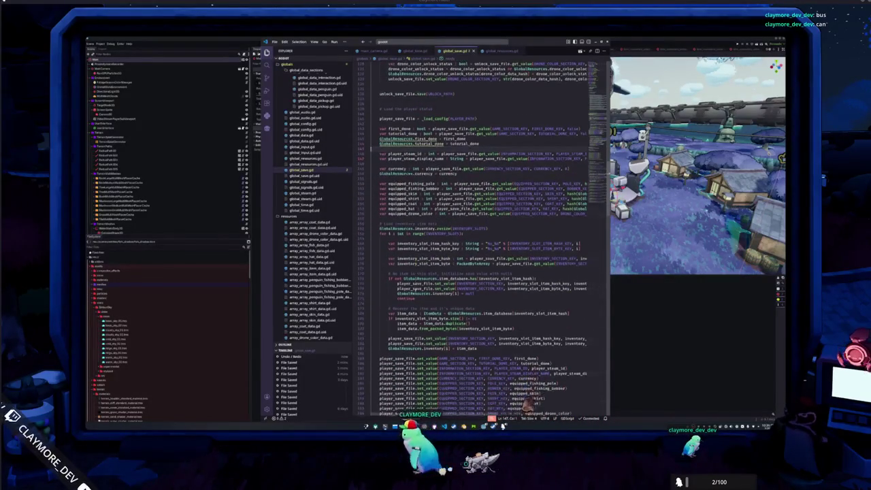
{"action": "scroll", "coordinate": [415, 289], "scroll_direction": "down", "scroll_amount": 10}
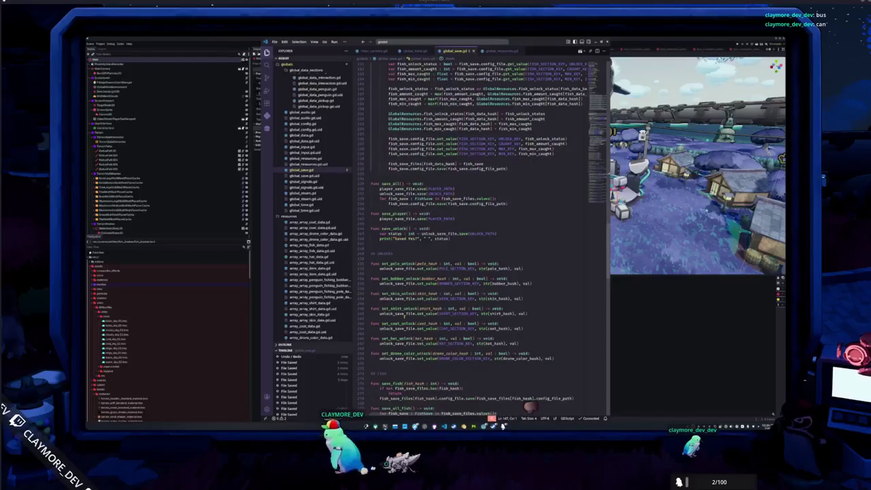
{"action": "scroll", "coordinate": [536, 401], "scroll_direction": "down", "scroll_amount": 12}
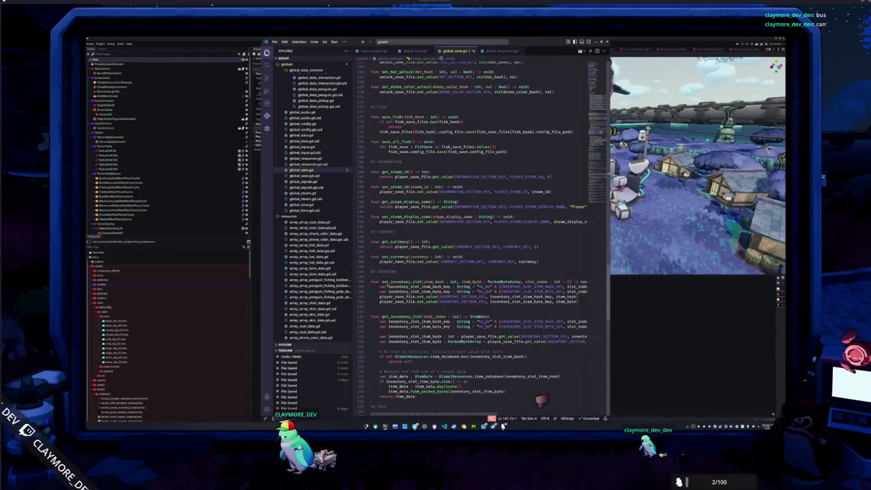
{"action": "scroll", "coordinate": [541, 401], "scroll_direction": "up", "scroll_amount": 2}
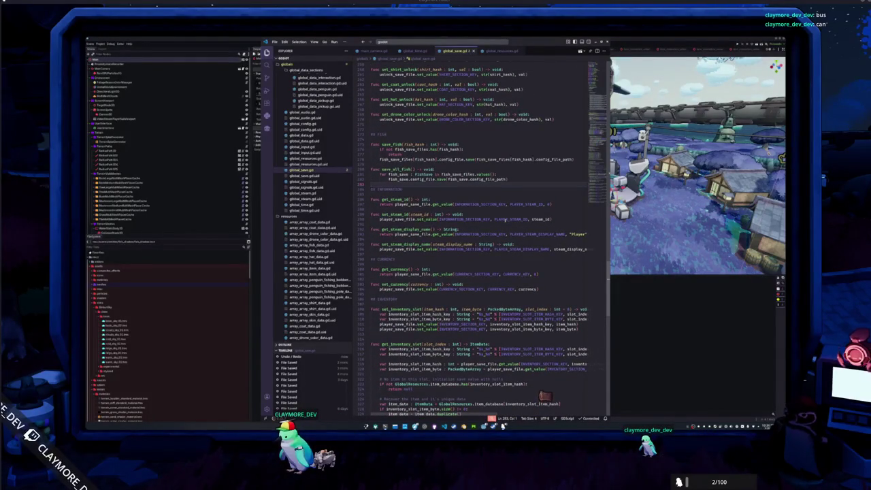
Step: Add a # SAVE section with get_tutorial_done() -> bool returning get_value(GAME_SECTION_KEY, TUTORIAL_DONE_KEY, false)
{"action": "key", "text": "Return"}
{"action": "key", "text": "Return"}
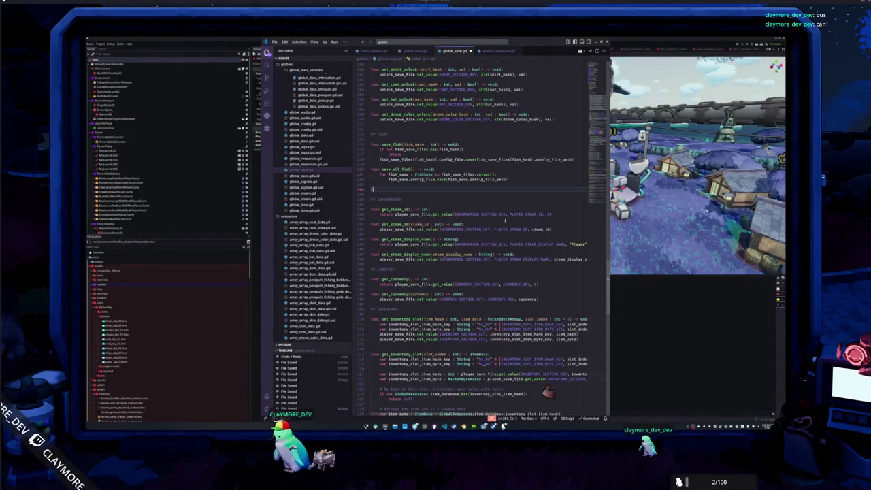
{"action": "type", "text": "VE"}
{"action": "key", "text": "Return"}
{"action": "key", "text": "Return"}
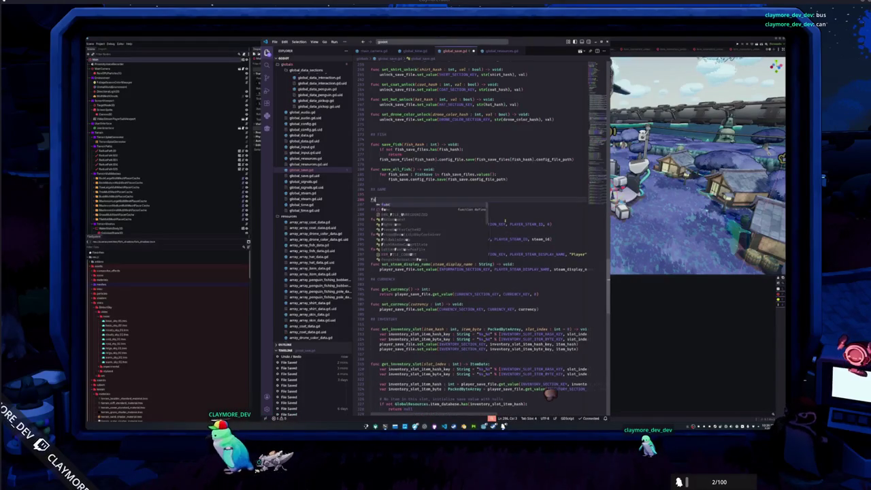
{"action": "type", "text": "func get_tutorial_done() ->"}
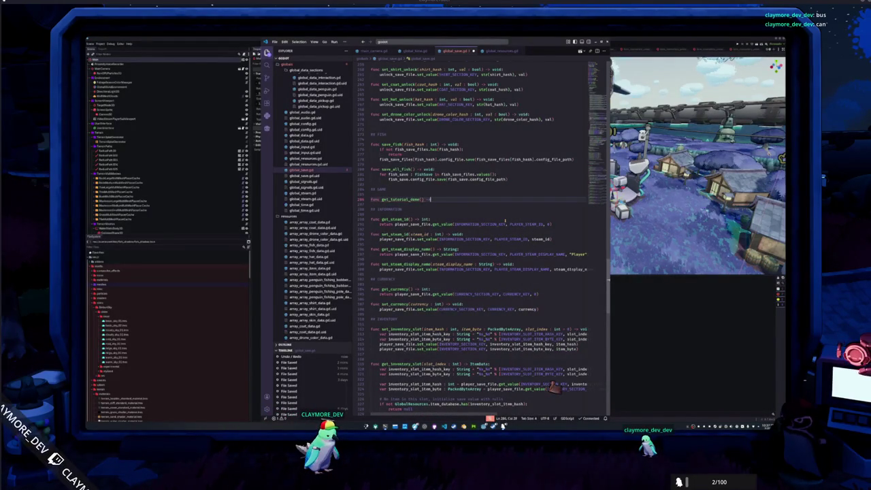
{"action": "type", "text": " bool:"}
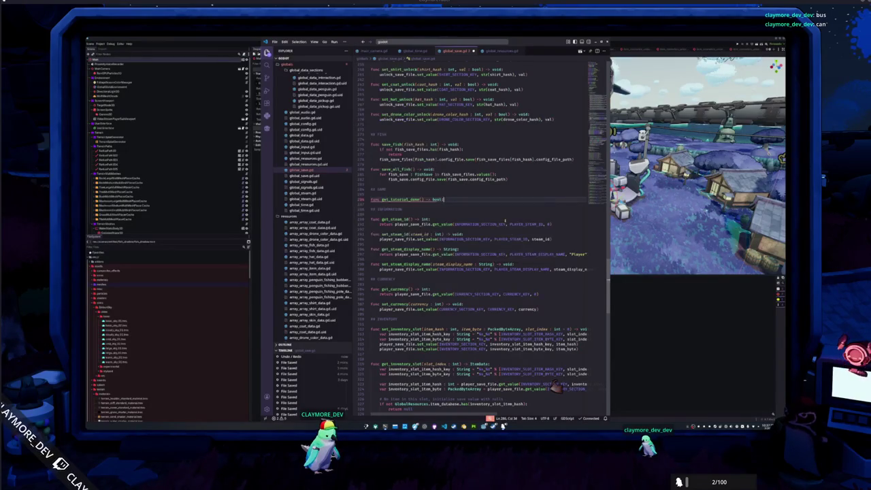
{"action": "key", "text": "Return"}
{"action": "type", "text": "return"}
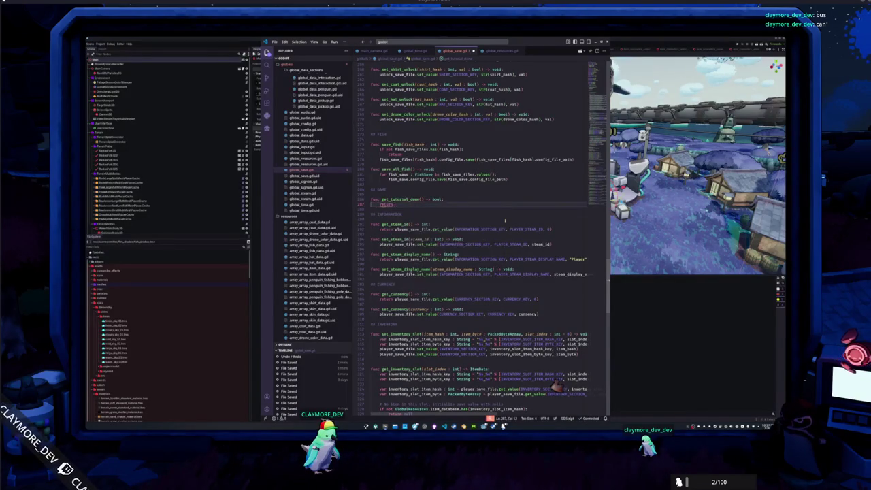
{"action": "type", "text": " player_save_fil"}
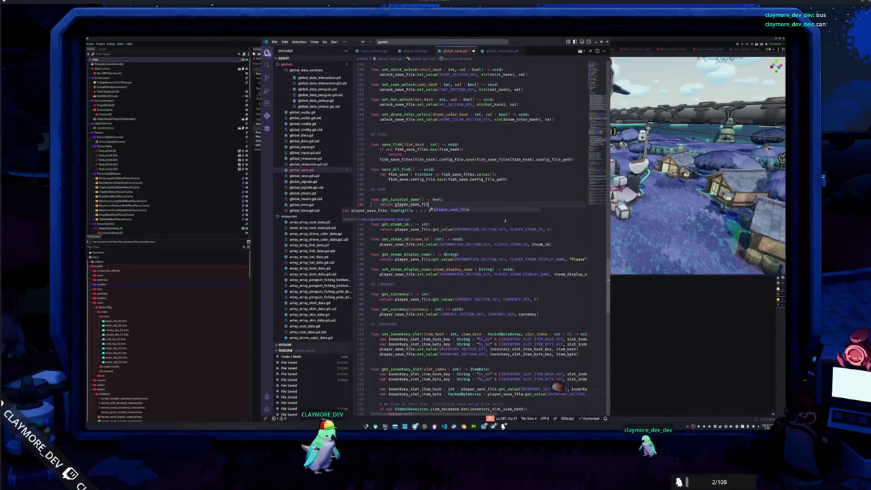
{"action": "type", "text": "e.get_value(GAME_SECTION_KEY, "}
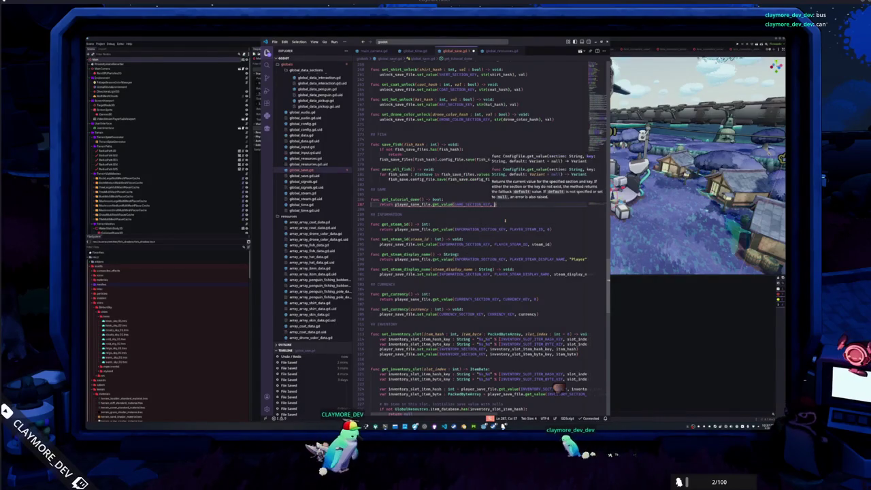
{"action": "type", "text": "TUTORI"}
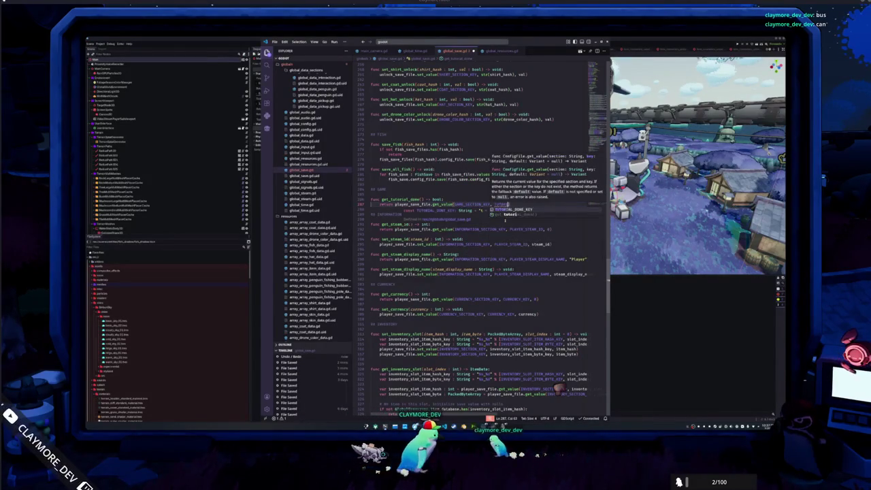
{"action": "key", "text": "Return"}
{"action": "type", "text": ", false"}
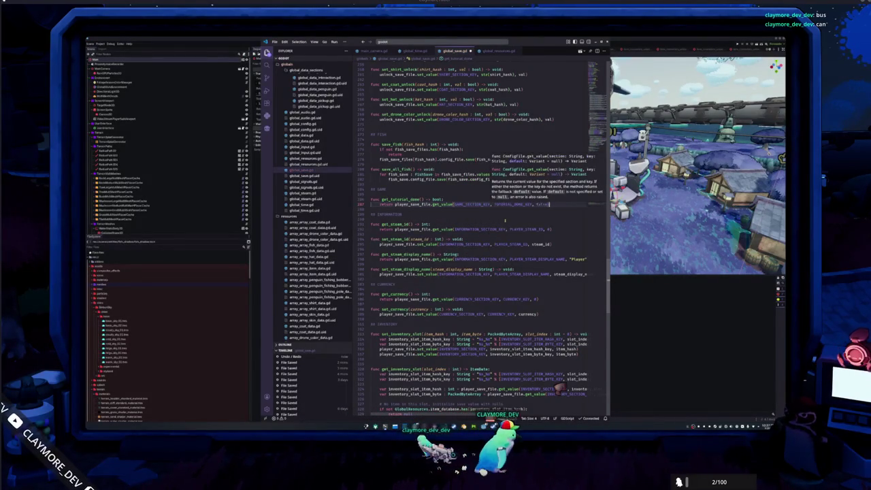
{"action": "key", "text": "Return"}
{"action": "type", "text": "fun"}
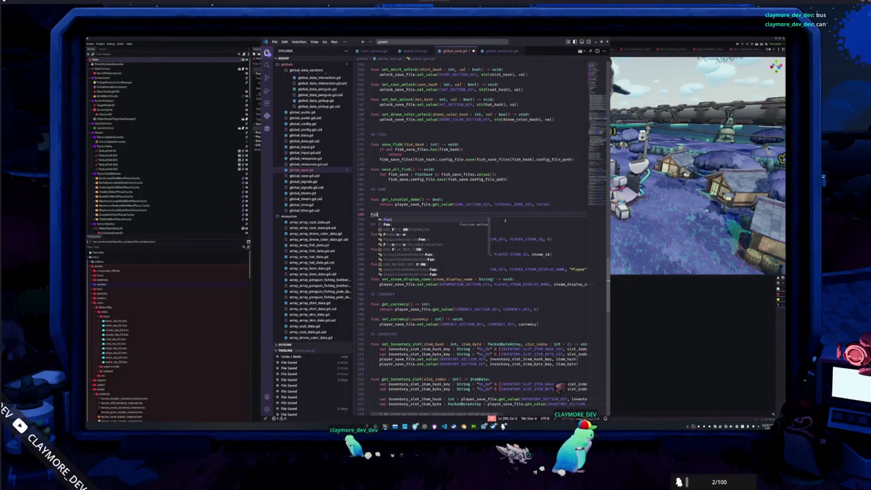
{"action": "type", "text": "c get_"}
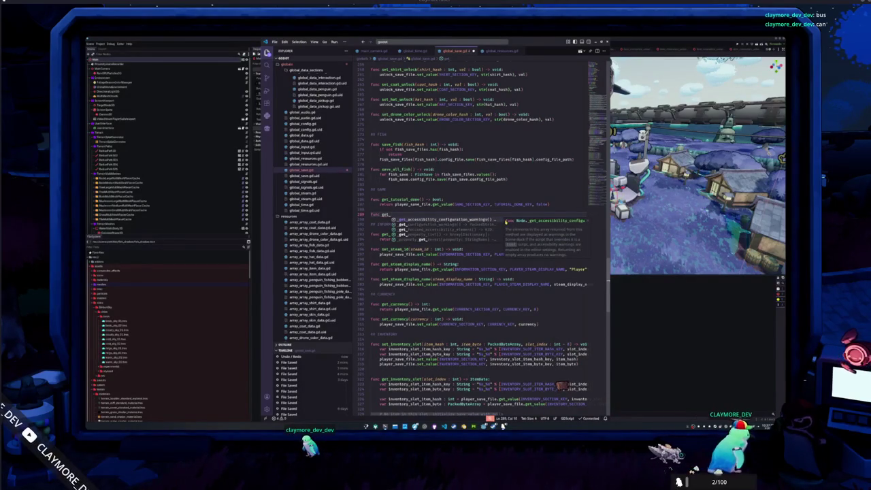
{"action": "type", "text": "first_done() -> "}
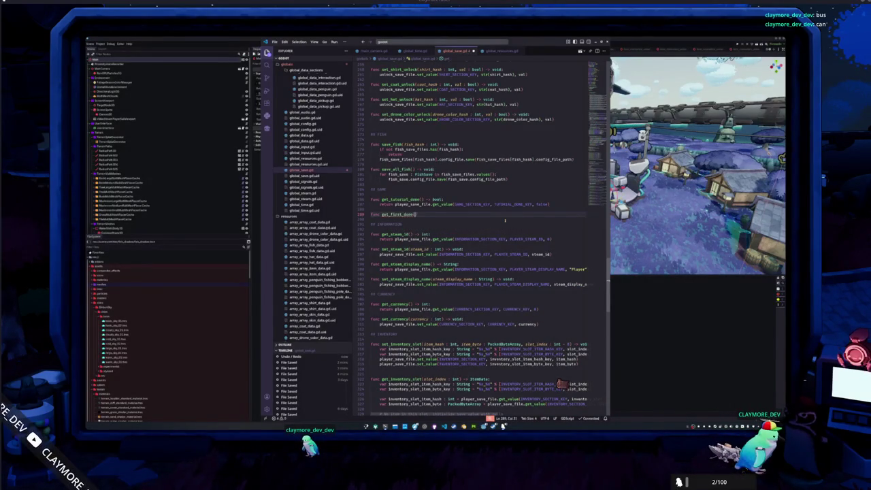
{"action": "type", "text": "bool:"}
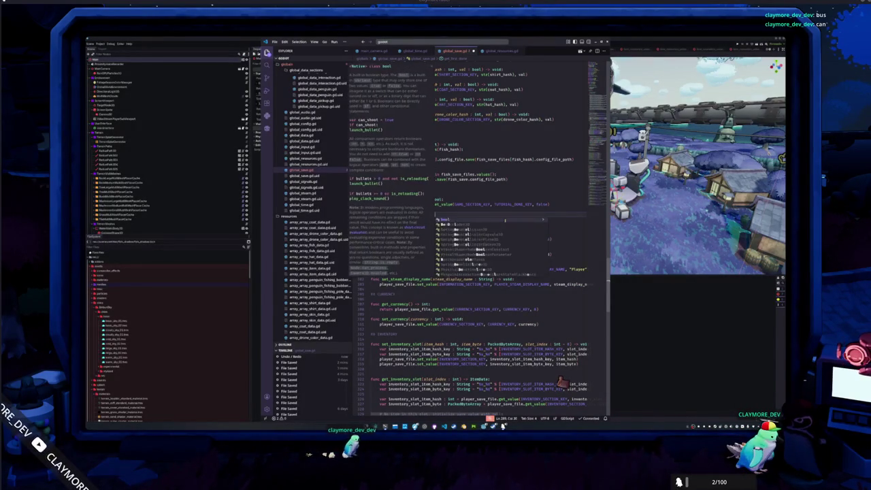
Step: Give get_first_done() a body returning player_save_file.get_value(GAME_SECTION_KEY, FIRST_DONE_KEY, false)
{"action": "key", "text": "Return"}
{"action": "type", "text": "return player"}
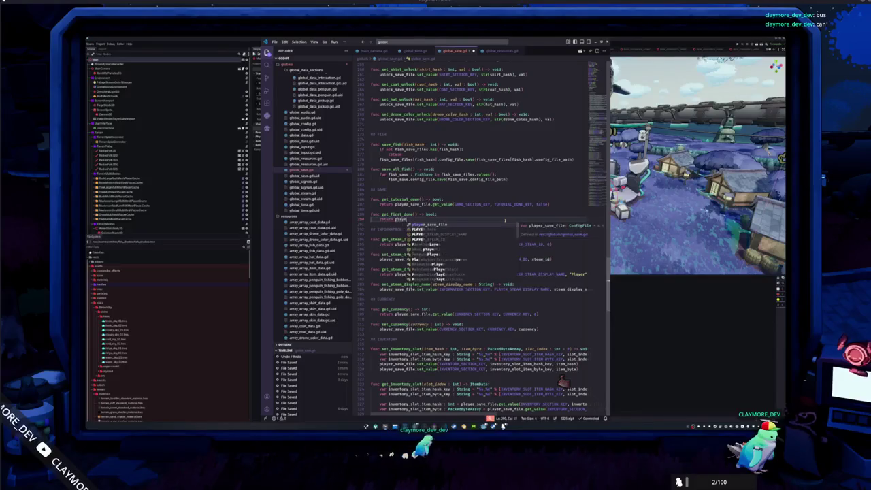
{"action": "type", "text": "_save_file.get"}
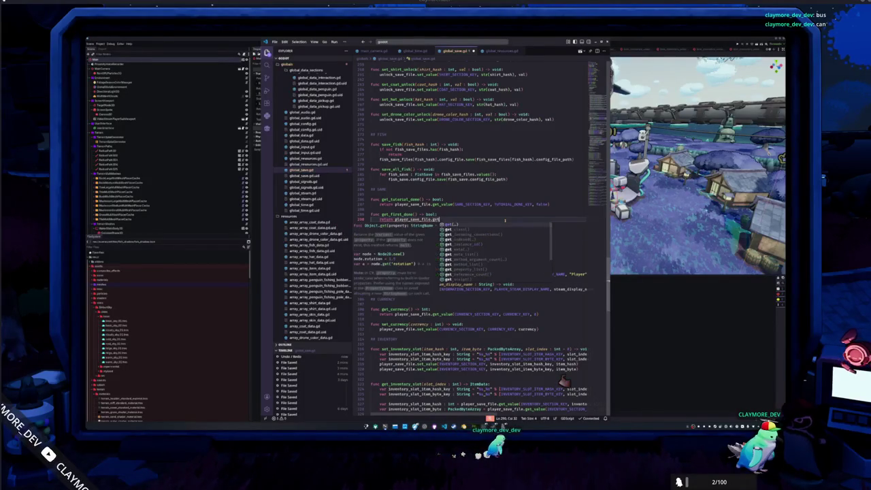
{"action": "type", "text": "_value(GAME_SECTION_KEY, T"}
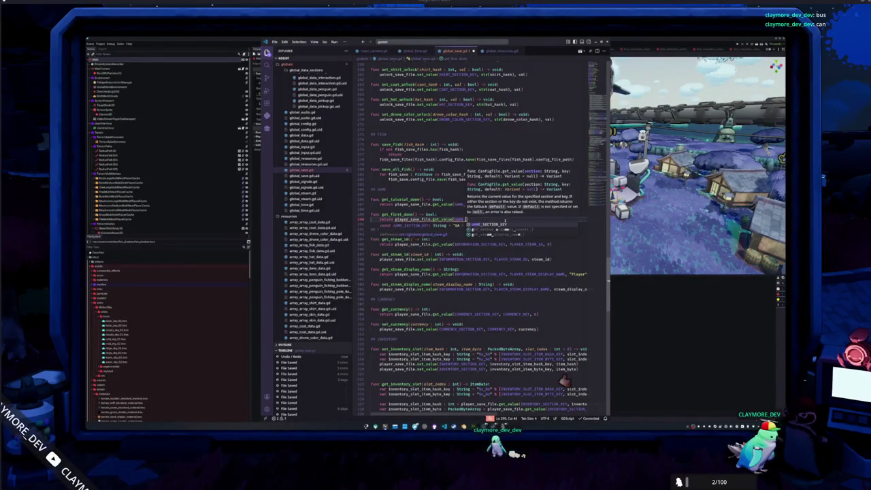
{"action": "key", "text": "Return"}
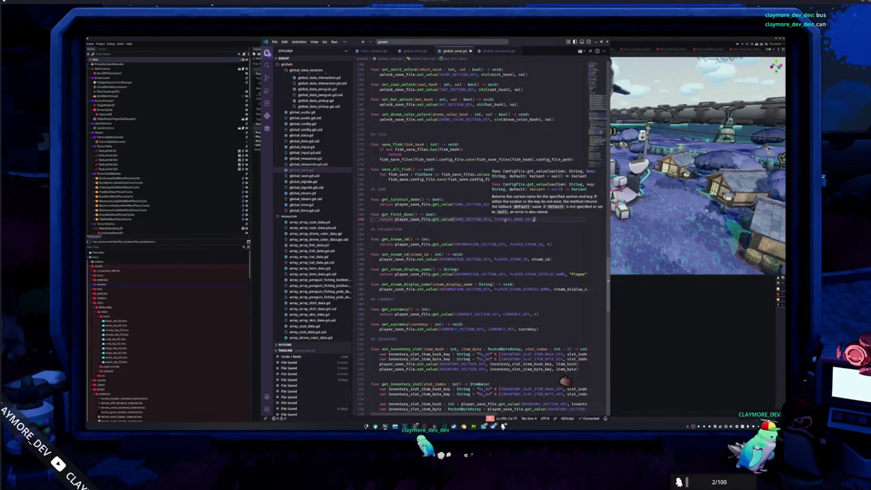
{"action": "type", "text": ", fals"}
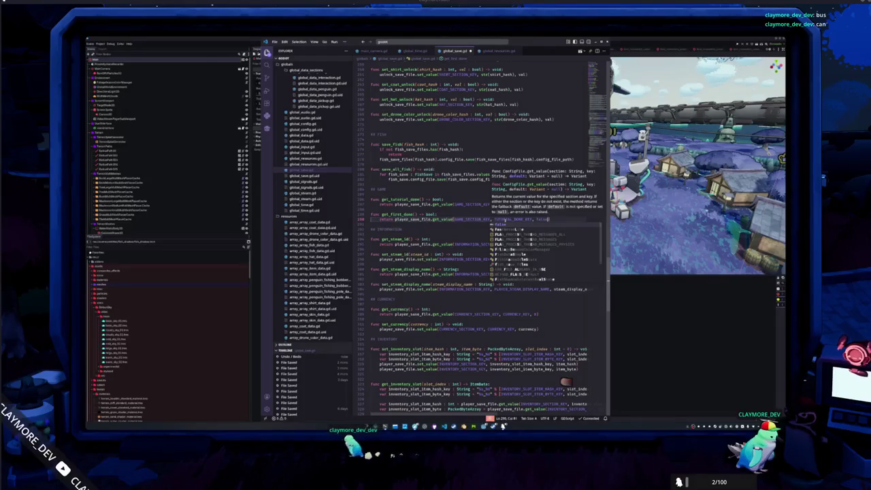
{"action": "key", "text": "Return"}
{"action": "type", "text": "FIRST_DONE_KEY"}
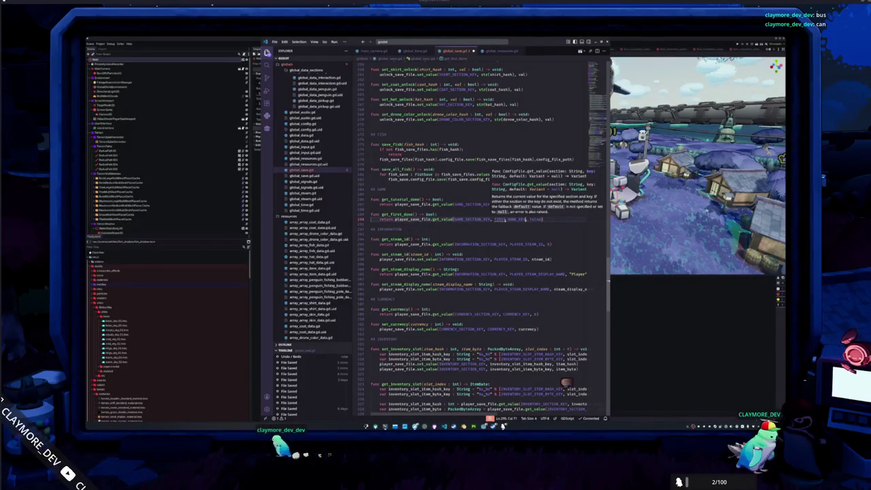
{"action": "key", "text": "Escape"}
Step: Place get_first_done() above get_tutorial_done(), then duplicate it and rename the copy to set_first_done
{"action": "key", "text": "BackSpace"}
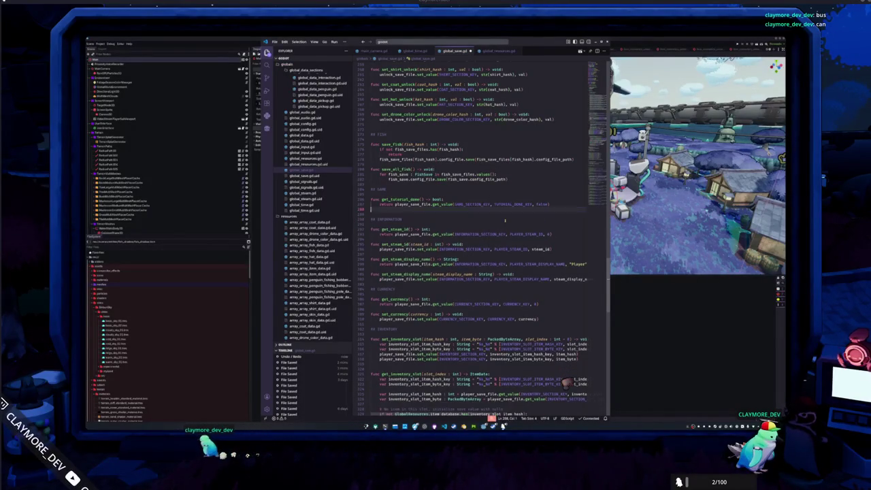
{"action": "key", "text": "ctrl+z"}
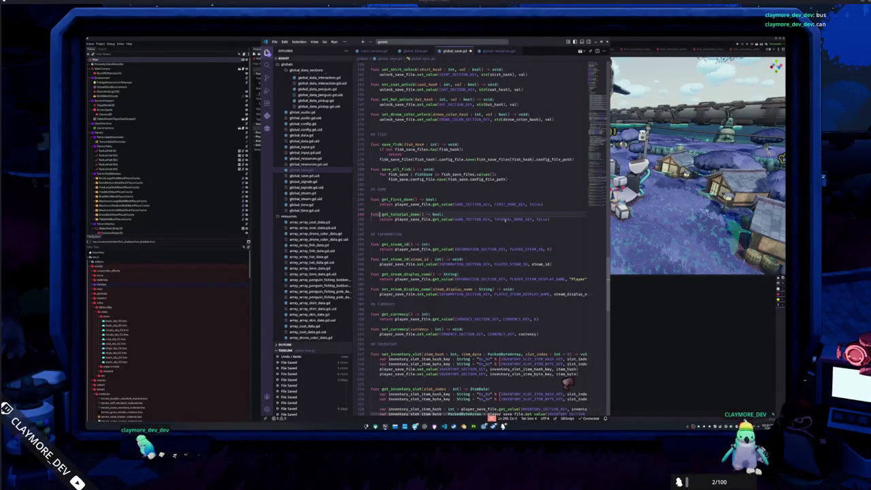
{"action": "key", "text": "Delete"}
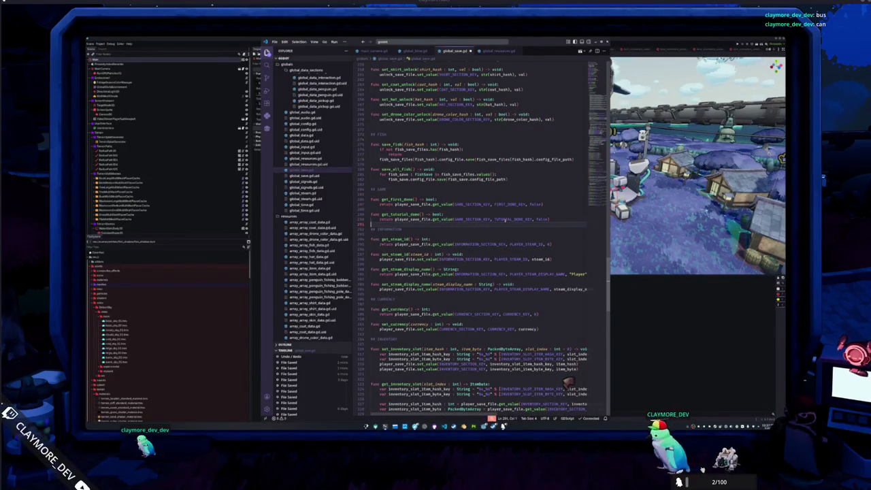
{"action": "key", "text": "shift+Up"}
{"action": "key", "text": "shift+Up"}
{"action": "key", "text": "shift+Up"}
{"action": "key", "text": "Left"}
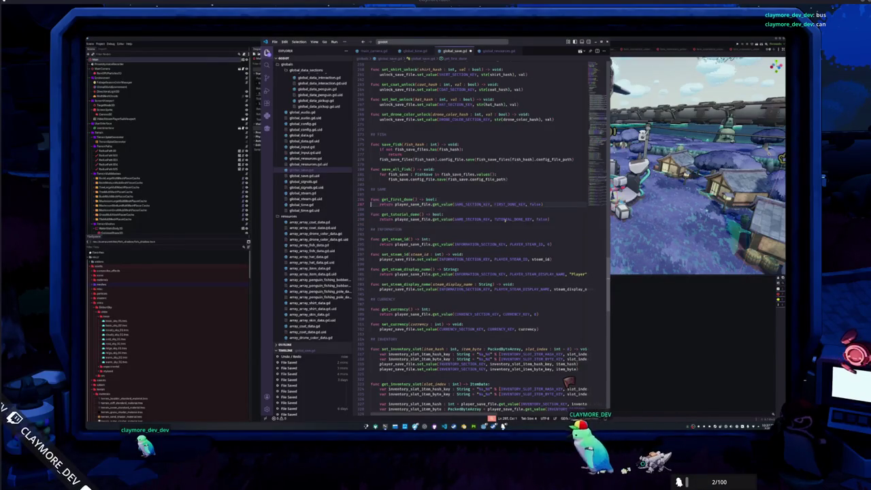
{"action": "key", "text": "shift+Down"}
{"action": "key", "text": "ctrl+c"}
{"action": "key", "text": "Right"}
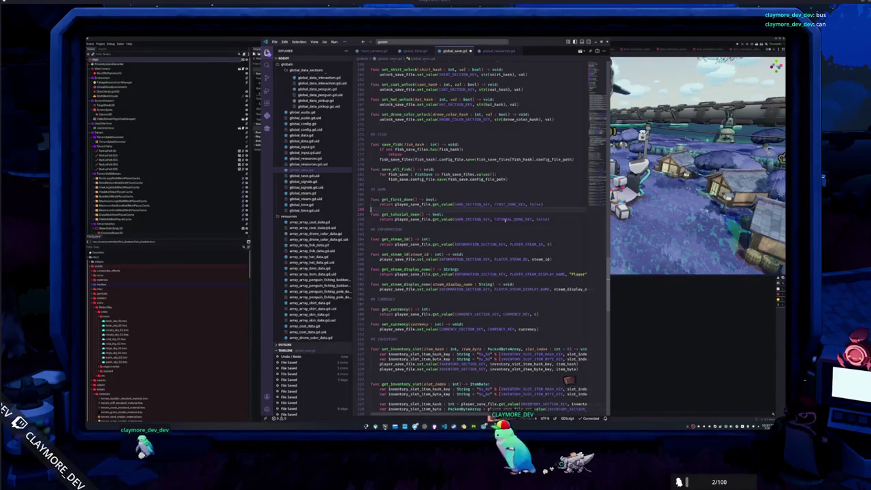
{"action": "key", "text": "ctrl+v"}
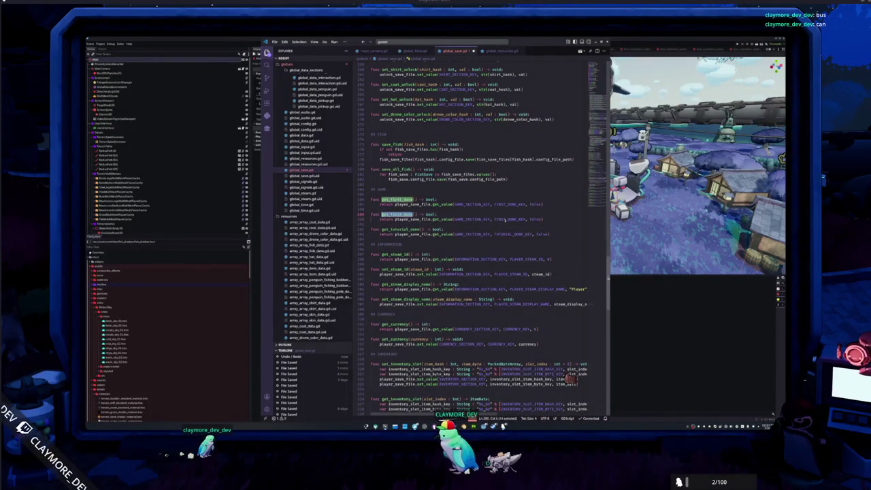
{"action": "type", "text": "set_"}
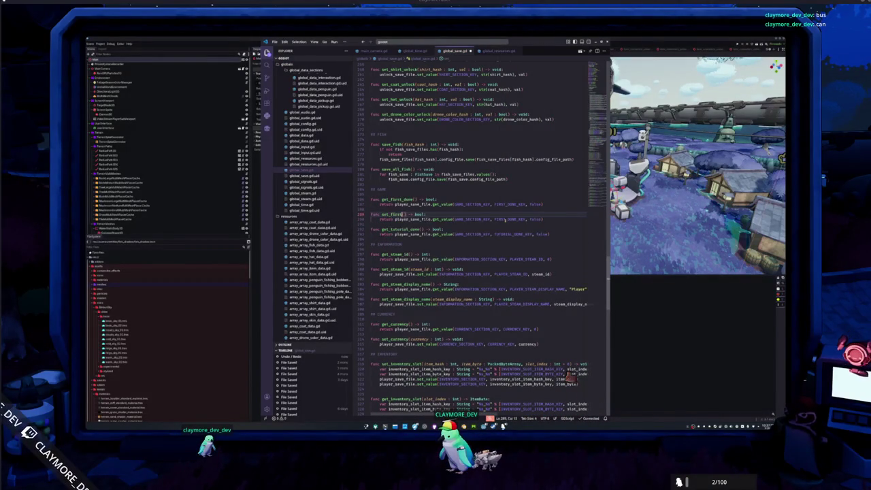
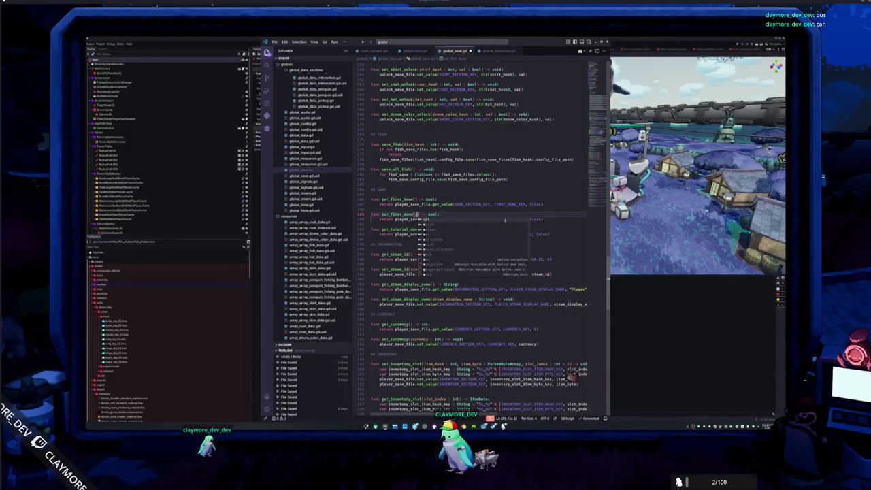
Step: Rewrite set_first_done as a void setter taking a bool val and saving it with set_value
{"action": "type", "text": "bo"}
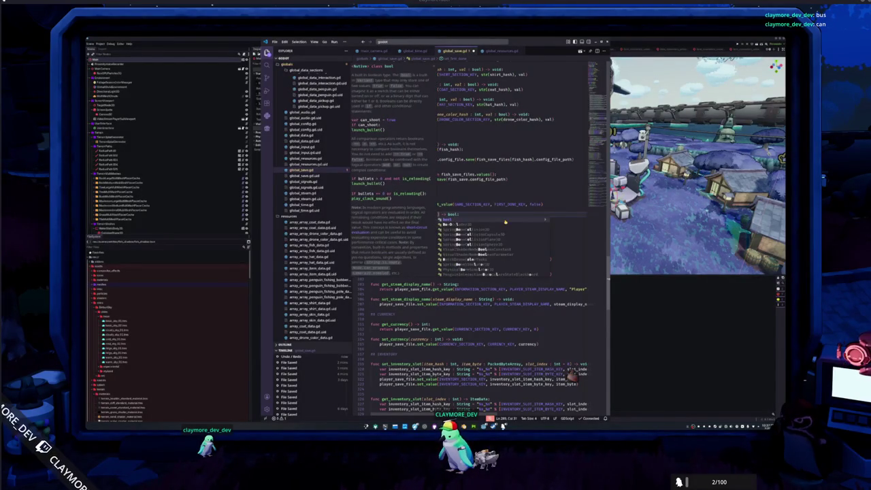
{"action": "key", "text": "Return"}
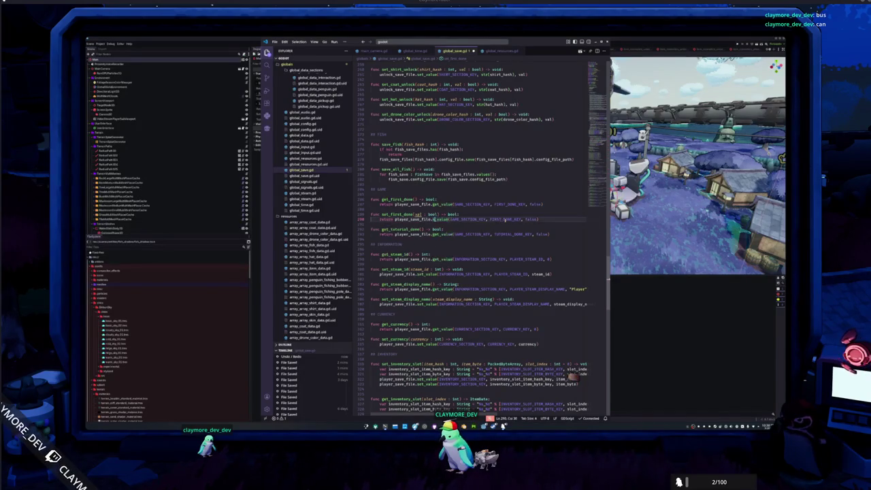
{"action": "type", "text": "set"}
{"action": "key", "text": "Return"}
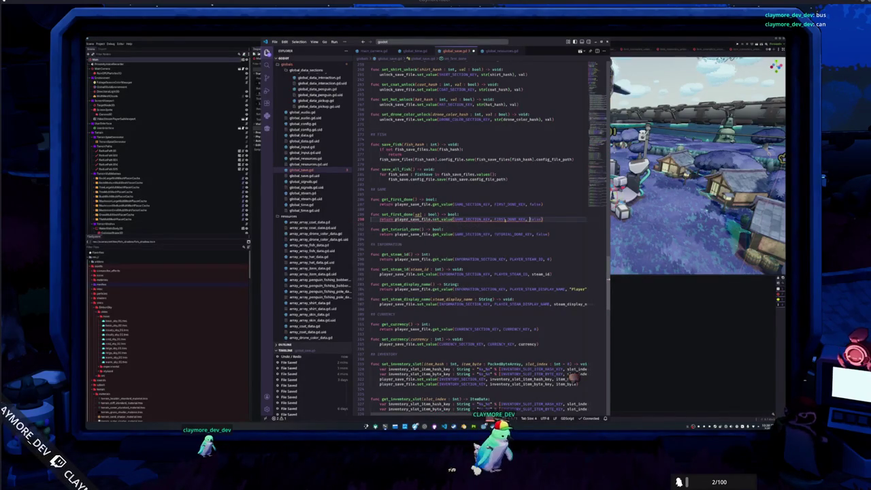
{"action": "key", "text": "BackSpace"}
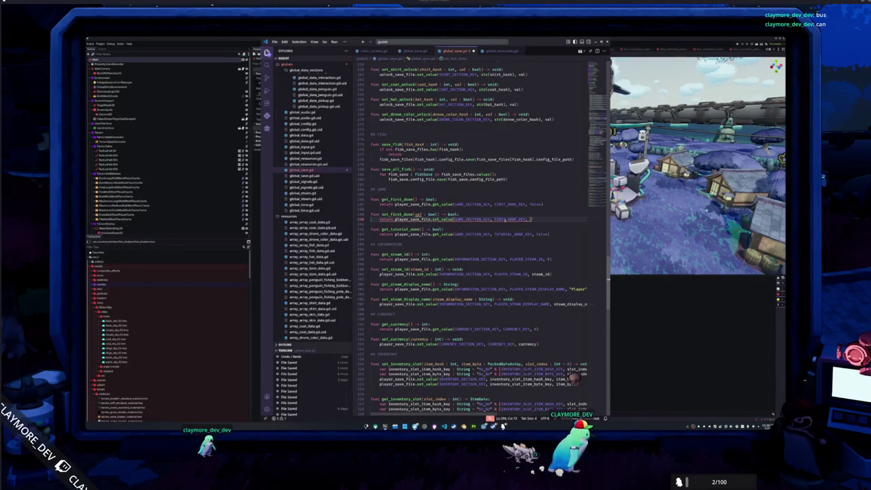
{"action": "double_click", "coordinate": [385, 219]}
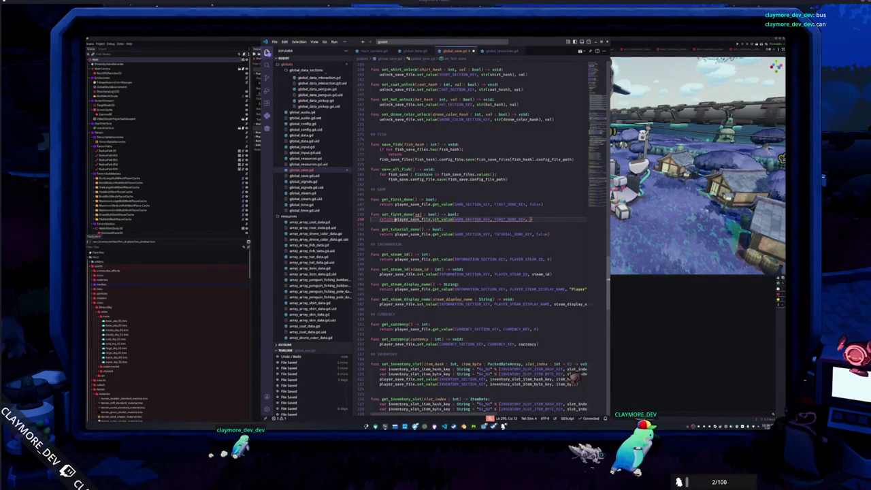
{"action": "key", "text": "BackSpace"}
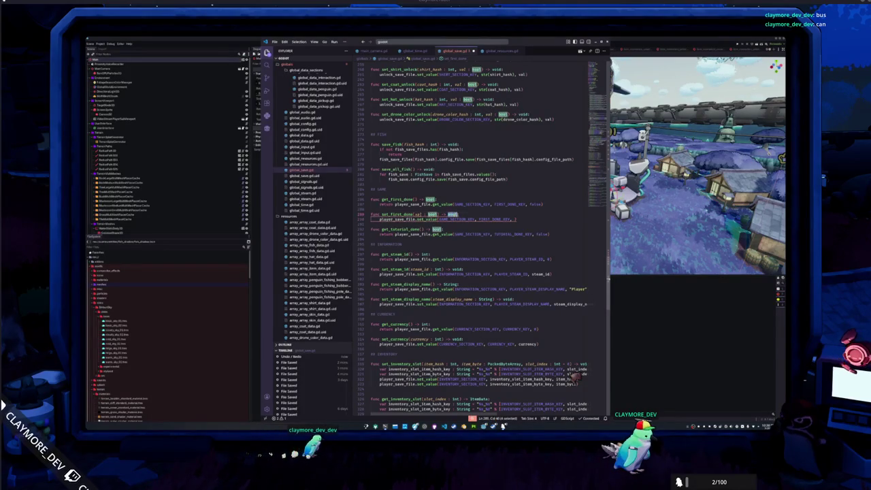
{"action": "type", "text": "void:"}
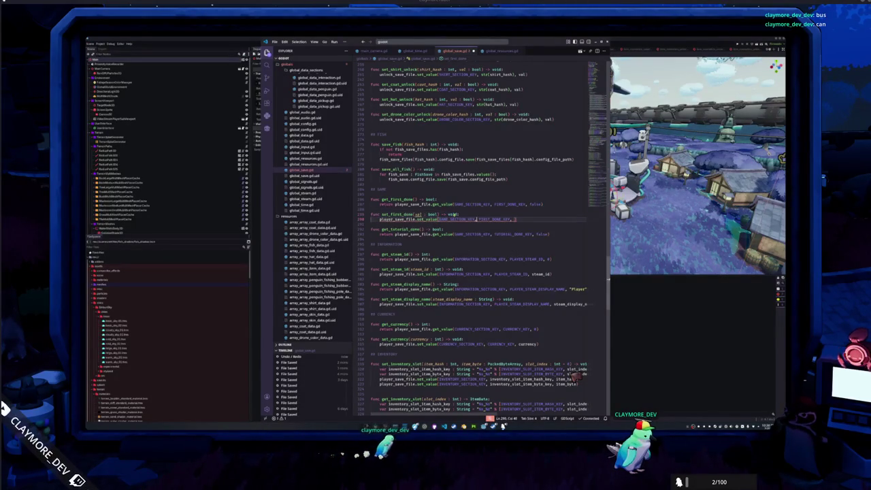
{"action": "type", "text": "val"}
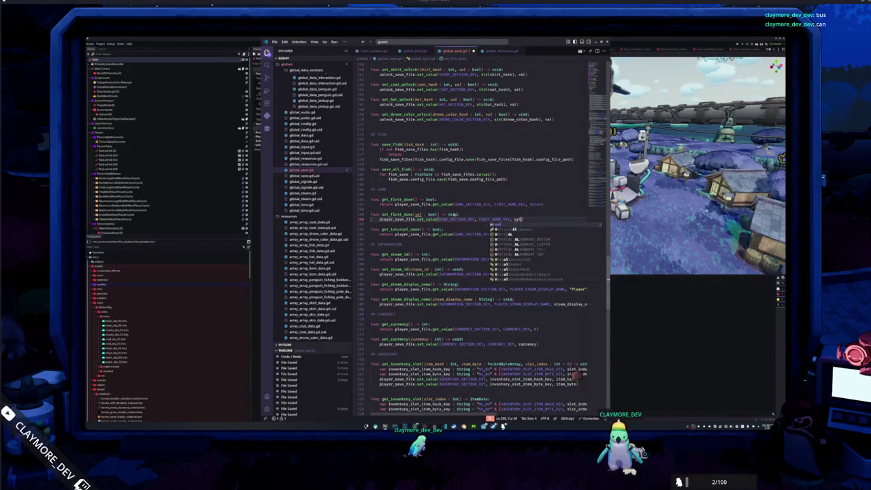
Step: Duplicate the setter below get_tutorial_done and rename the copy set_tutorial_done using TUTORIAL_DONE_KEY
{"action": "left_click_drag", "start_coordinate": [524, 220], "coordinate": [372, 212]}
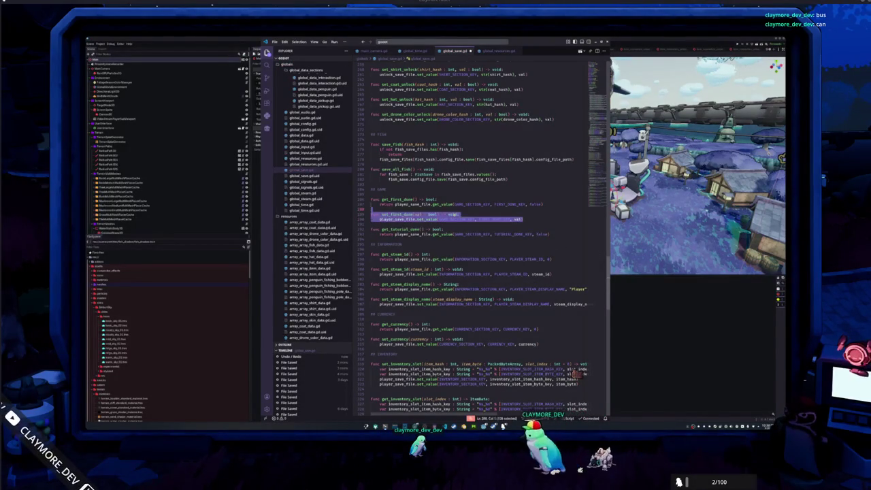
{"action": "left_click", "coordinate": [371, 239]}
{"action": "key", "text": "Return"}
{"action": "double_click", "coordinate": [397, 244]}
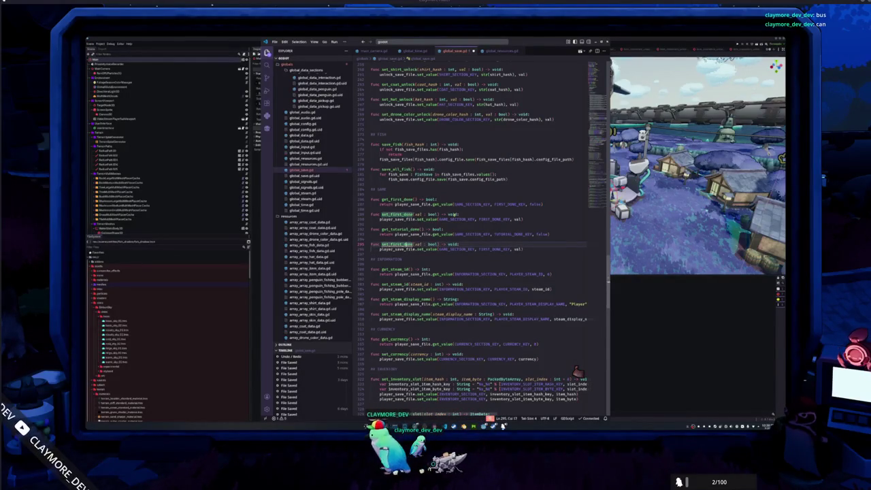
{"action": "key", "text": "ctrl+d"}
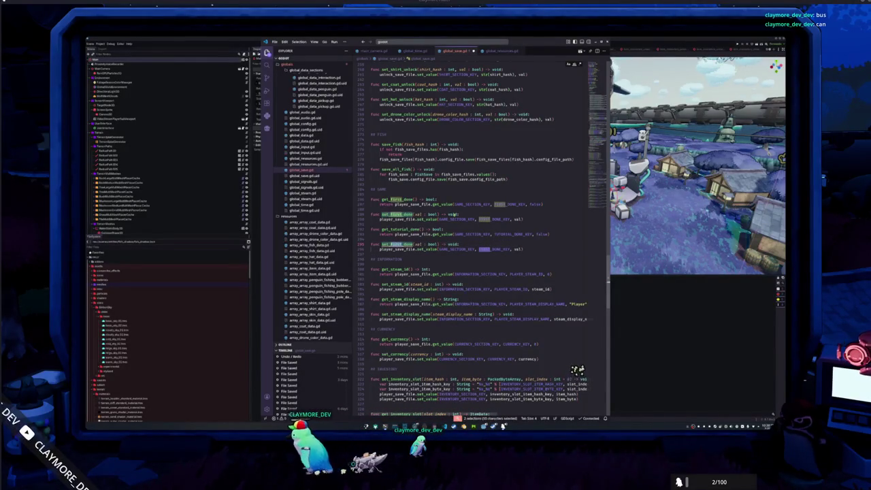
{"action": "type", "text": "tutorial"}
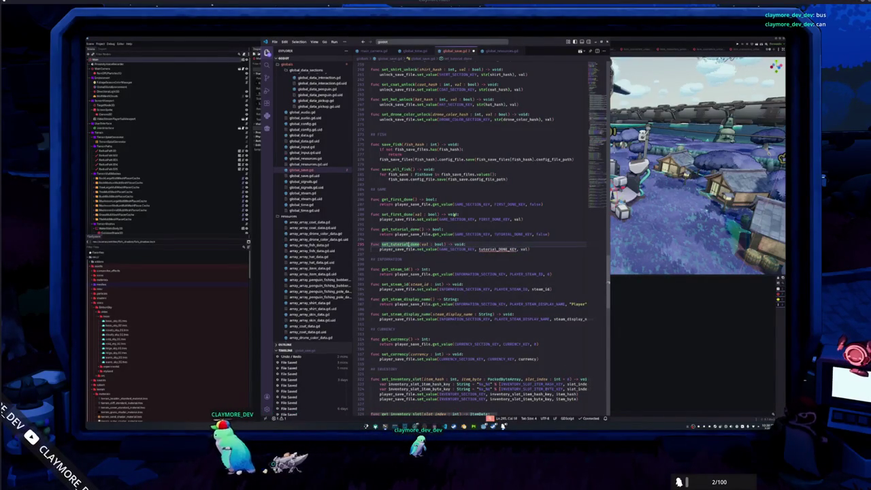
{"action": "key", "text": "Escape"}
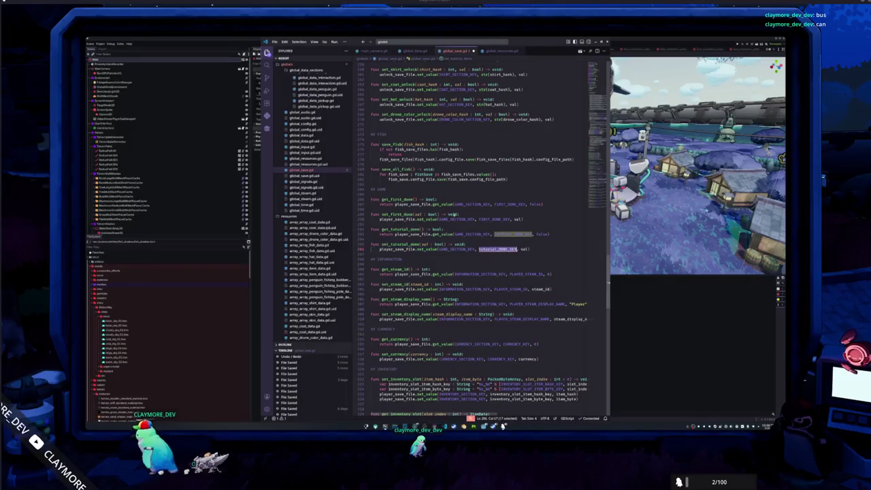
{"action": "type", "text": "TUT"}
{"action": "key", "text": "Return"}
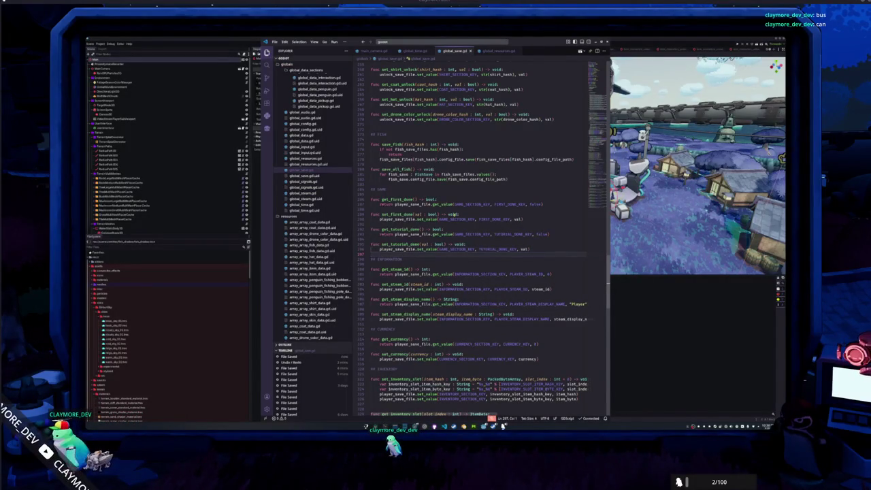
{"action": "left_click", "coordinate": [316, 159]}
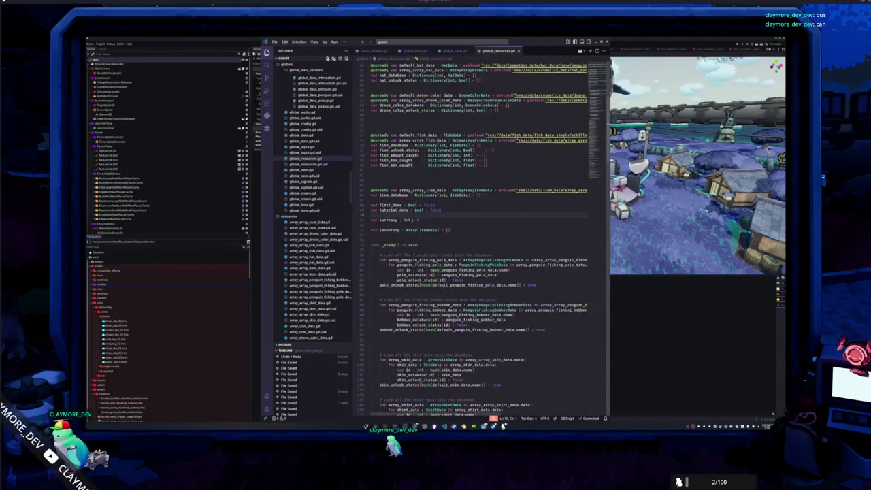
{"action": "scroll", "coordinate": [393, 239], "scroll_direction": "down", "scroll_amount": 10}
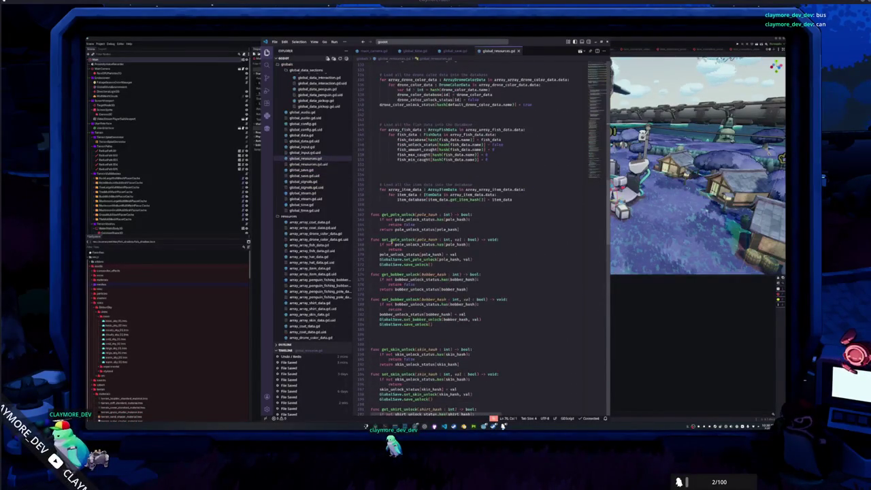
{"action": "scroll", "coordinate": [385, 243], "scroll_direction": "down", "scroll_amount": 15}
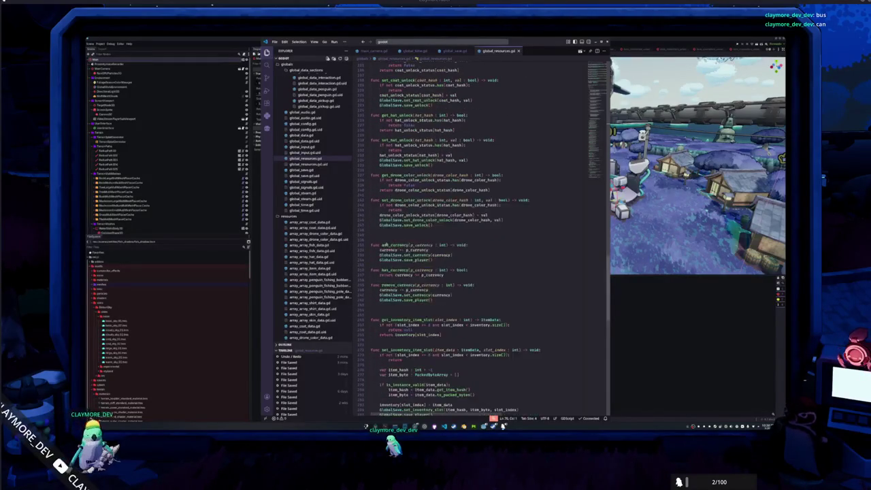
{"action": "scroll", "coordinate": [384, 246], "scroll_direction": "down", "scroll_amount": 10}
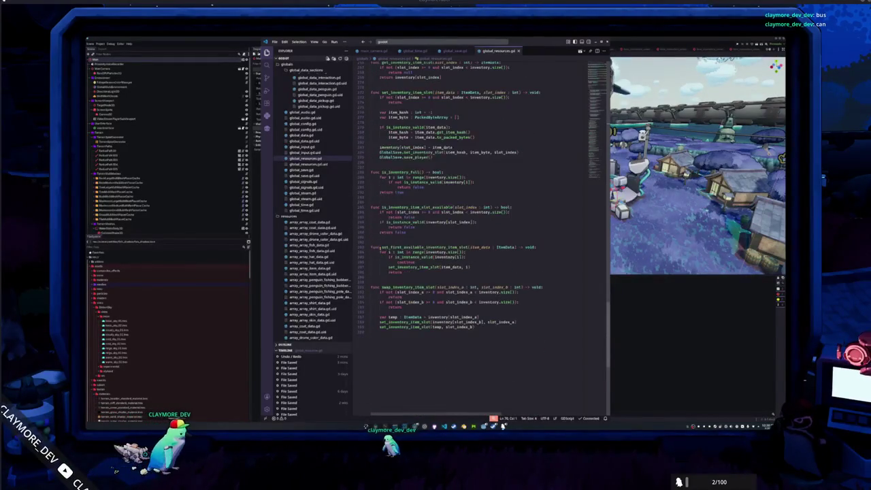
{"action": "scroll", "coordinate": [380, 248], "scroll_direction": "up", "scroll_amount": 10}
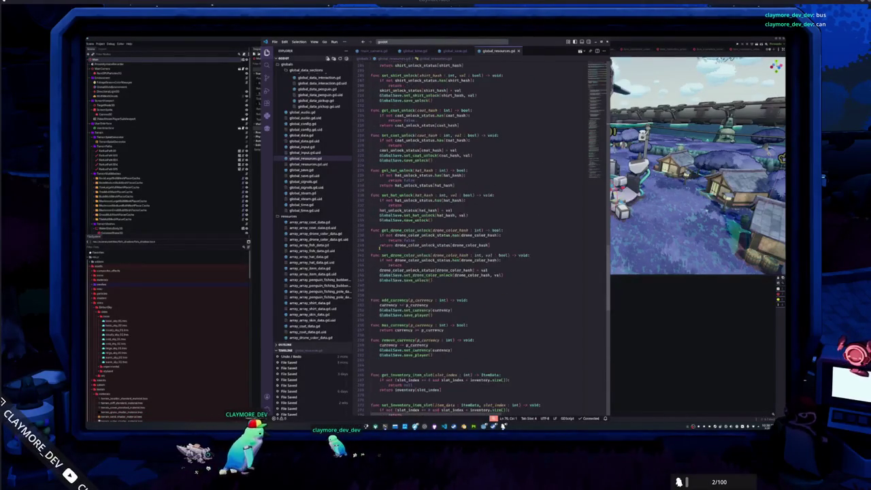
{"action": "scroll", "coordinate": [379, 247], "scroll_direction": "up", "scroll_amount": 15}
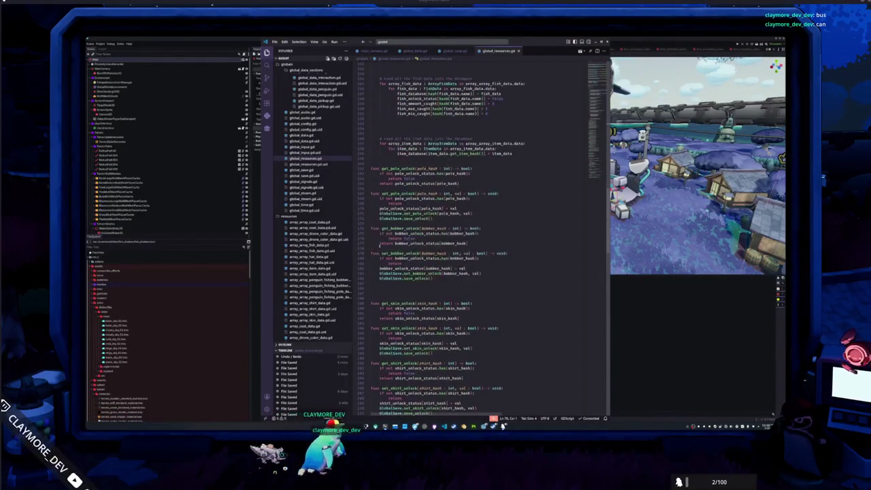
{"action": "scroll", "coordinate": [380, 247], "scroll_direction": "up", "scroll_amount": 12}
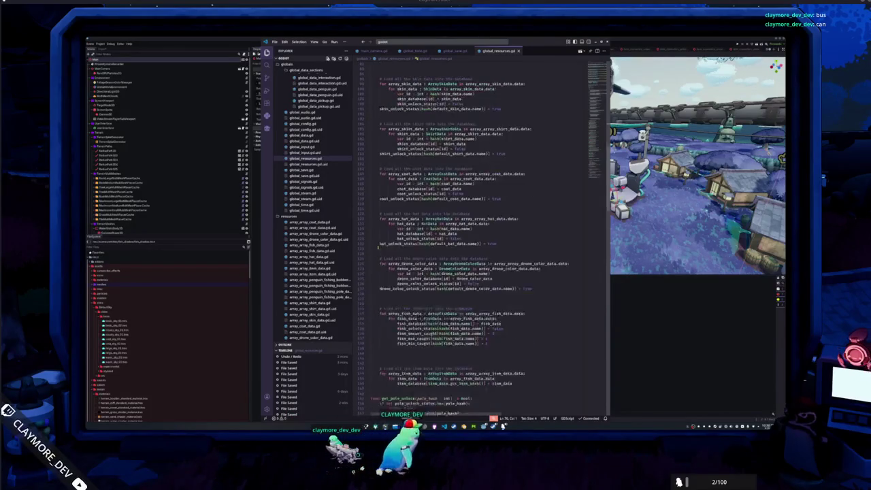
{"action": "scroll", "coordinate": [379, 248], "scroll_direction": "down", "scroll_amount": 10}
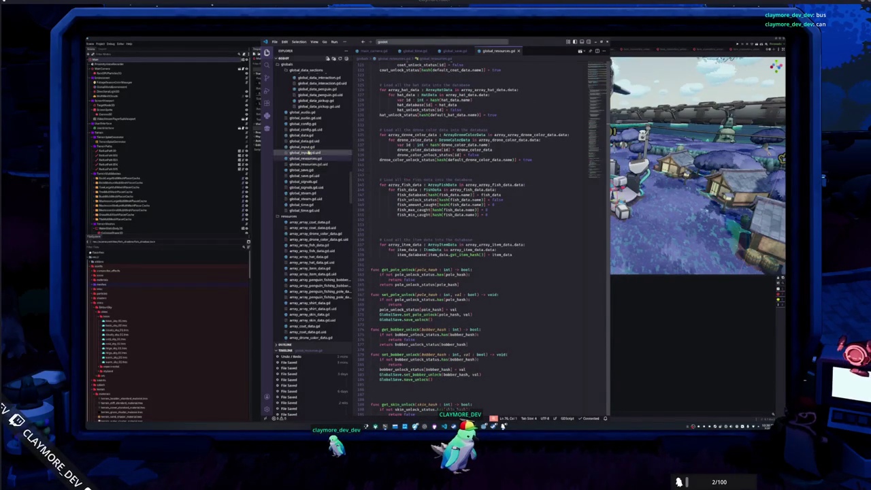
{"action": "left_click", "coordinate": [324, 170]}
{"action": "left_click", "coordinate": [376, 194]}
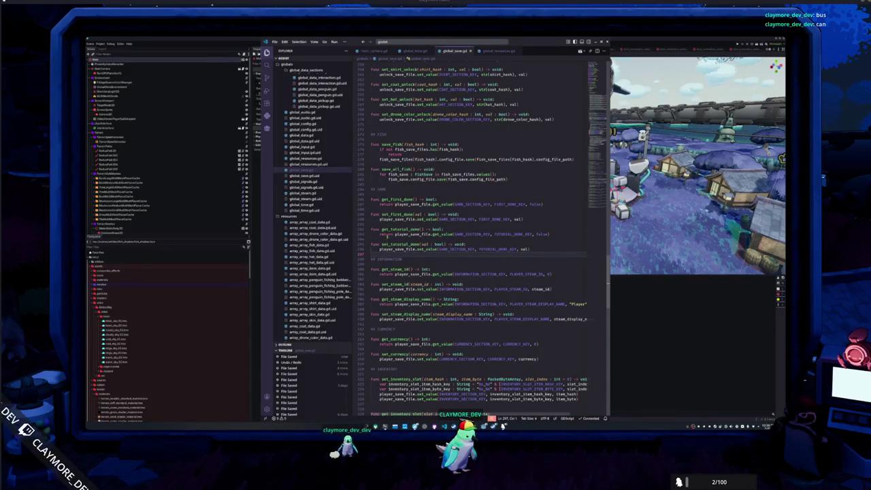
Step: Make get_first_done return first_done and add 'first_done = val' to set_first_done
{"action": "left_click", "coordinate": [392, 214]}
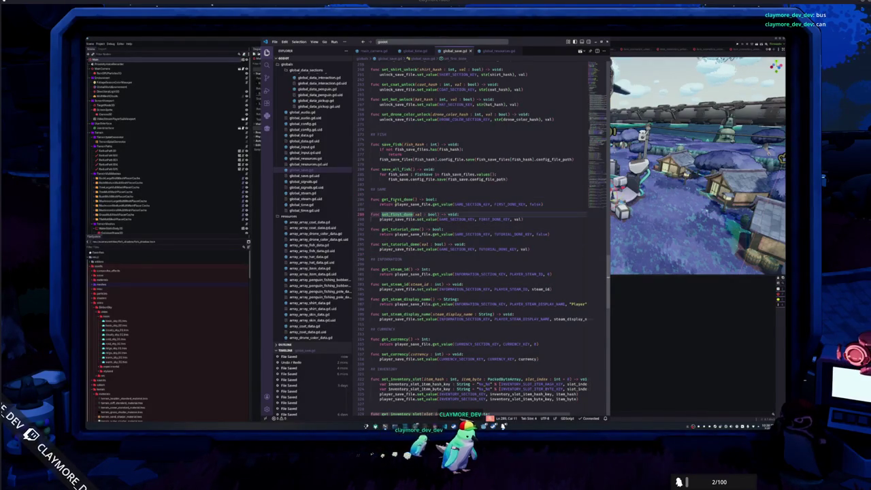
{"action": "double_click", "coordinate": [397, 214]}
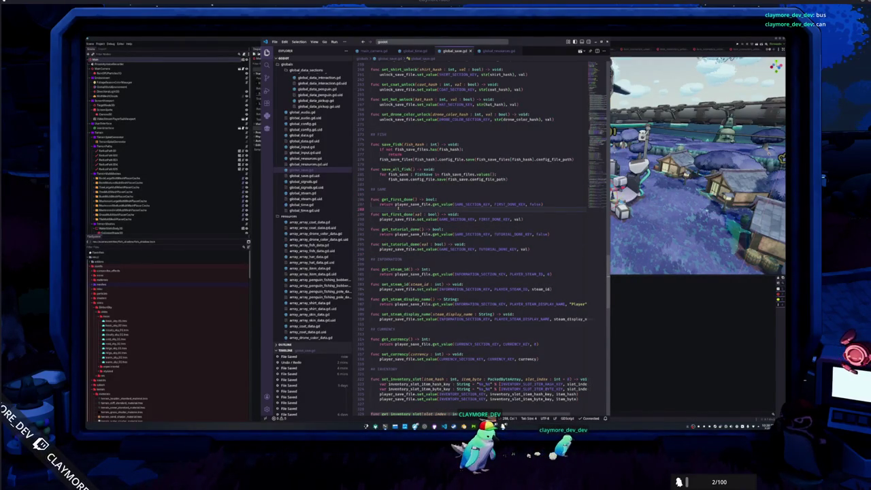
{"action": "key", "text": "ctrl+shift+l"}
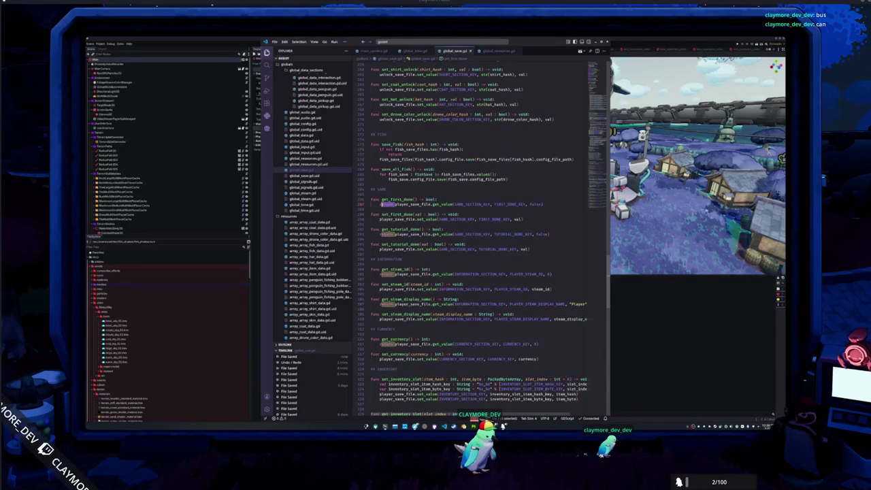
{"action": "left_click", "coordinate": [371, 210]}
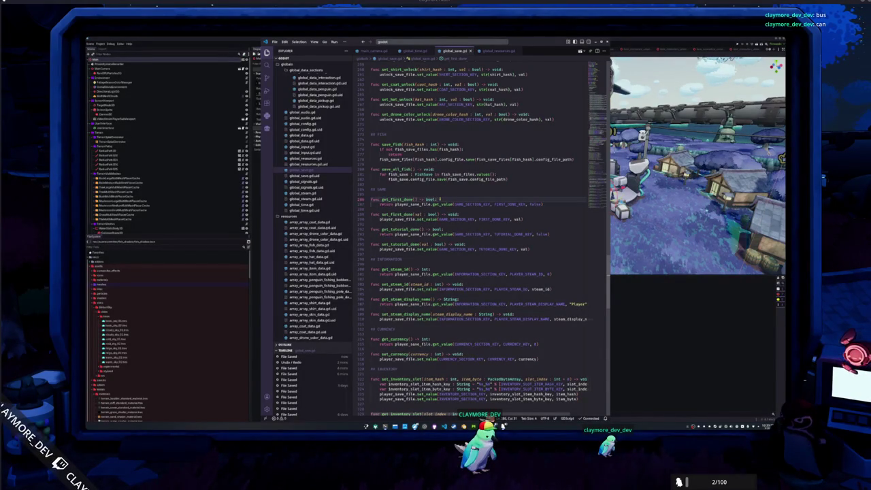
{"action": "key", "text": "ctrl+shift+Right"}
{"action": "key", "text": "ctrl+shift+Right"}
{"action": "key", "text": "ctrl+shift+Right"}
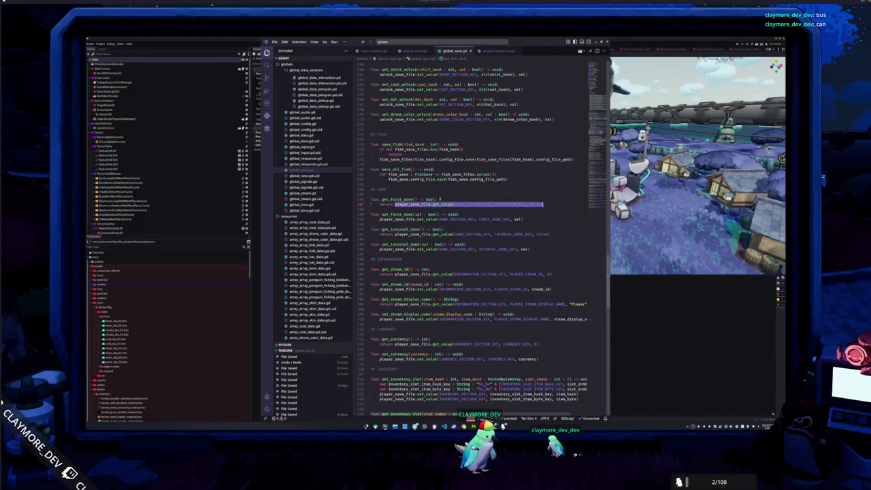
{"action": "type", "text": "fin"}
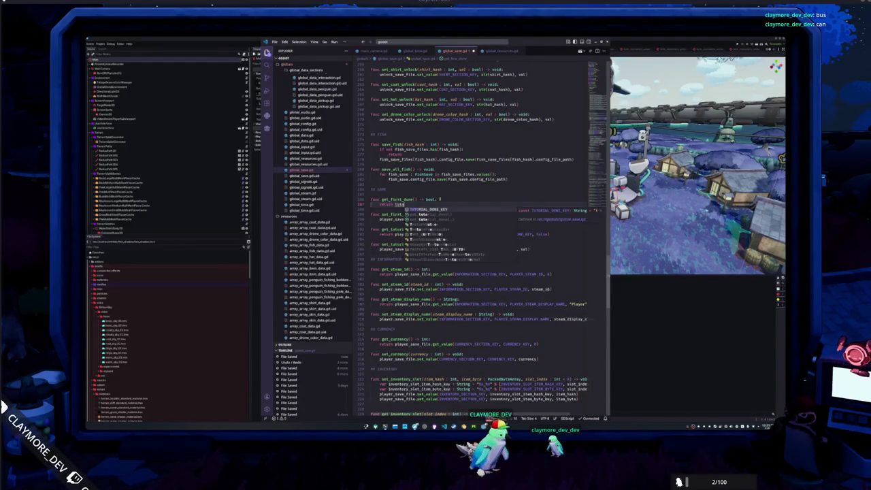
{"action": "type", "text": "st_done"}
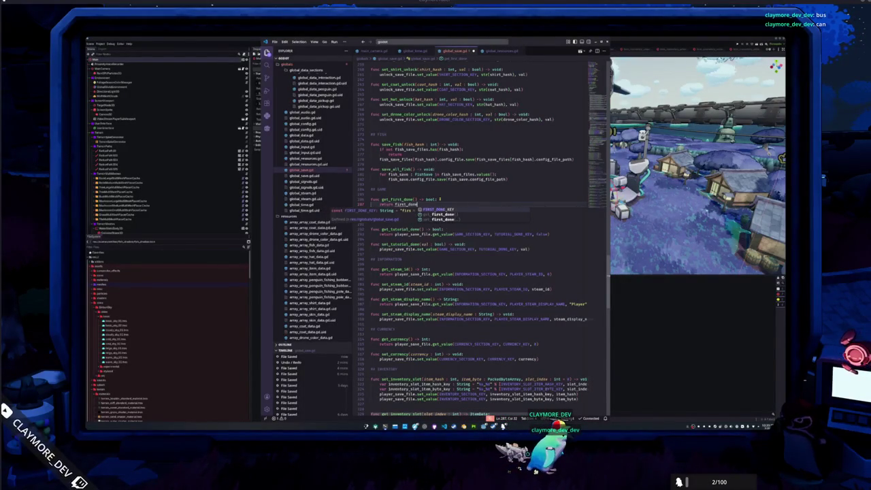
{"action": "left_click", "coordinate": [371, 225]}
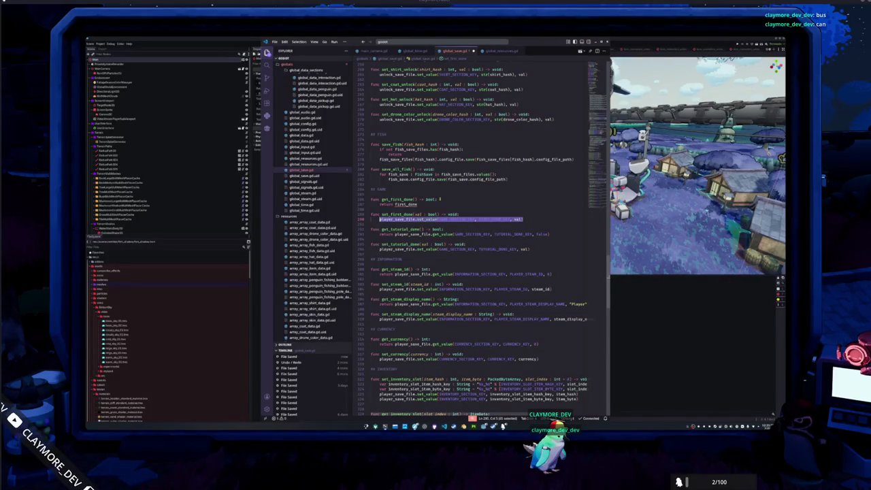
{"action": "key", "text": "Return"}
{"action": "type", "text": "first_don"}
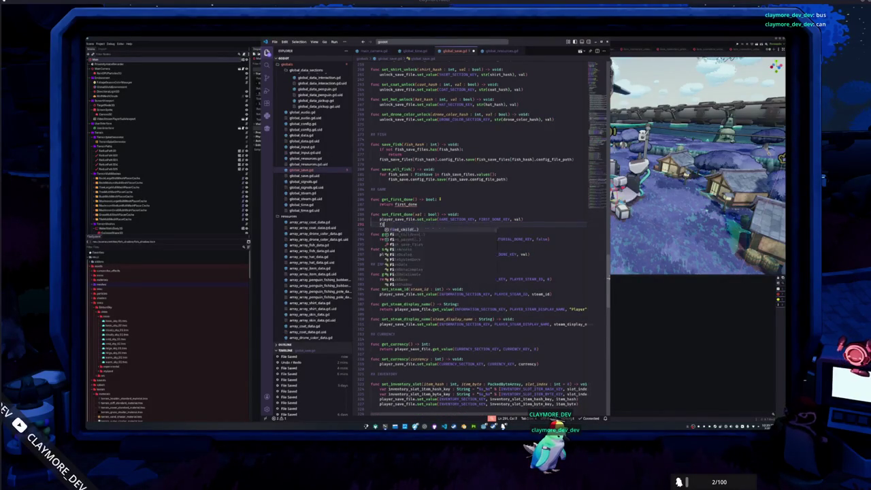
{"action": "type", "text": "e = "}
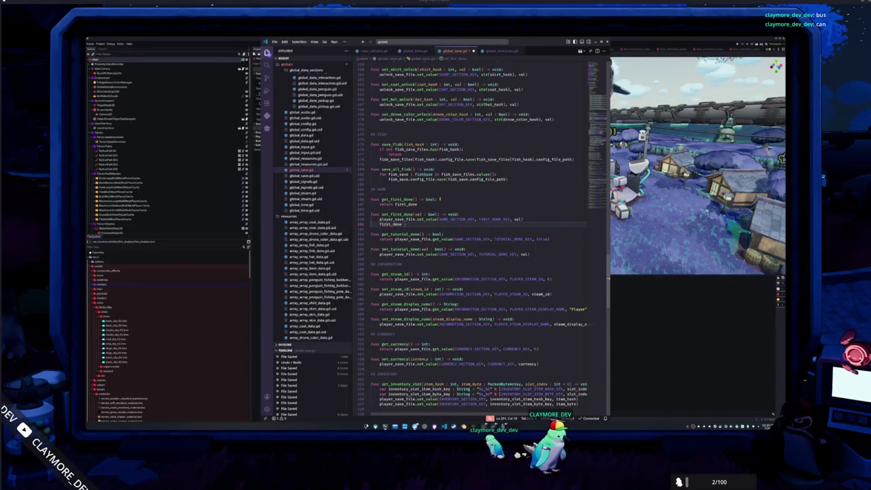
{"action": "type", "text": "val"}
Step: Make get_tutorial_done return tutorial_done instead of the get_value call
{"action": "key", "text": "Down"}
{"action": "key", "text": "Down"}
{"action": "key", "text": "Down"}
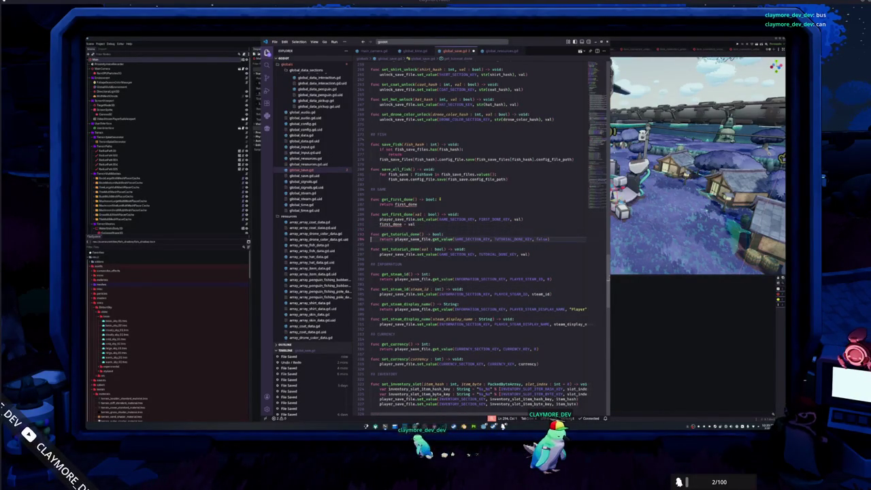
{"action": "key", "text": "ctrl+Right"}
{"action": "key", "text": "ctrl+shift+Right"}
{"action": "key", "text": "ctrl+shift+Right"}
{"action": "key", "text": "ctrl+shift+Right"}
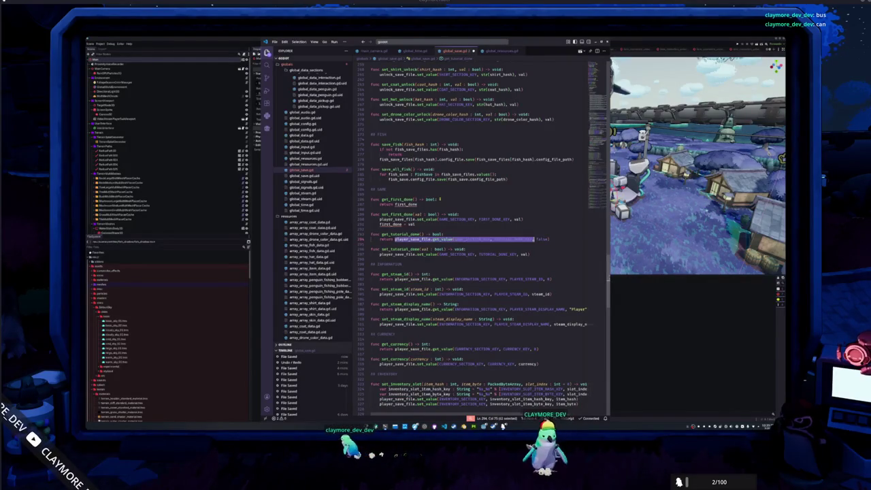
{"action": "type", "text": "tutorial_done"}
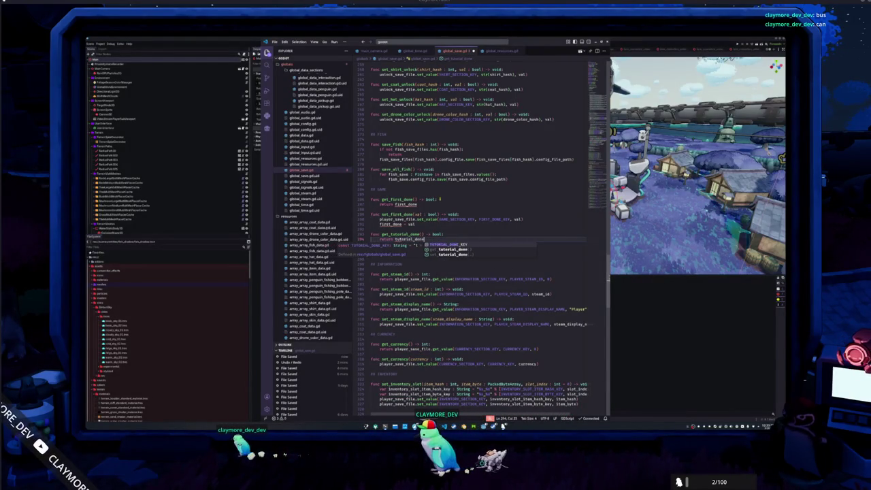
{"action": "key", "text": "Return"}
{"action": "key", "text": "Tab"}
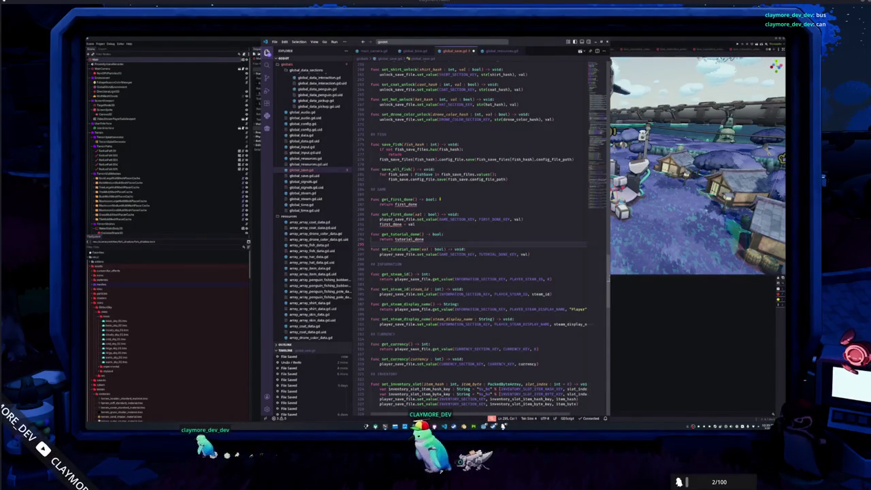
Step: Add a 'tutorial_done = val' line below set_tutorial_done's set_value call
{"action": "key", "text": "Up"}
{"action": "key", "text": "End"}
{"action": "key", "text": "shift+Home"}
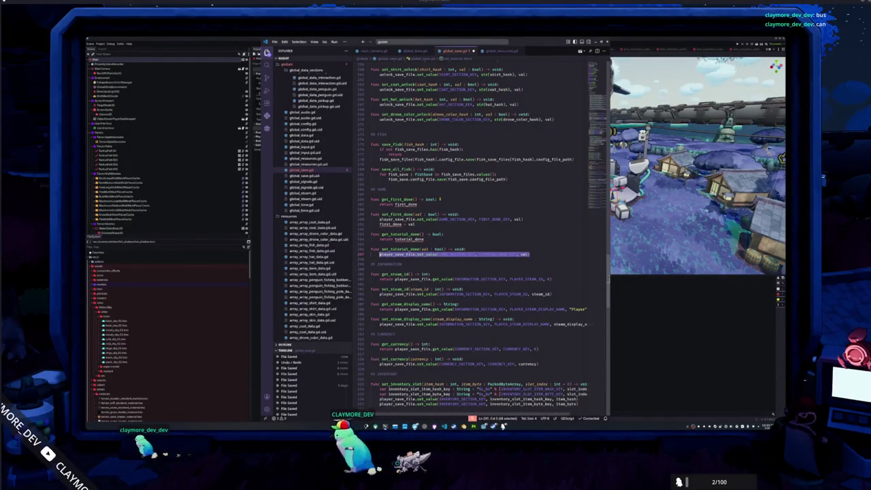
{"action": "key", "text": "End"}
{"action": "key", "text": "Return"}
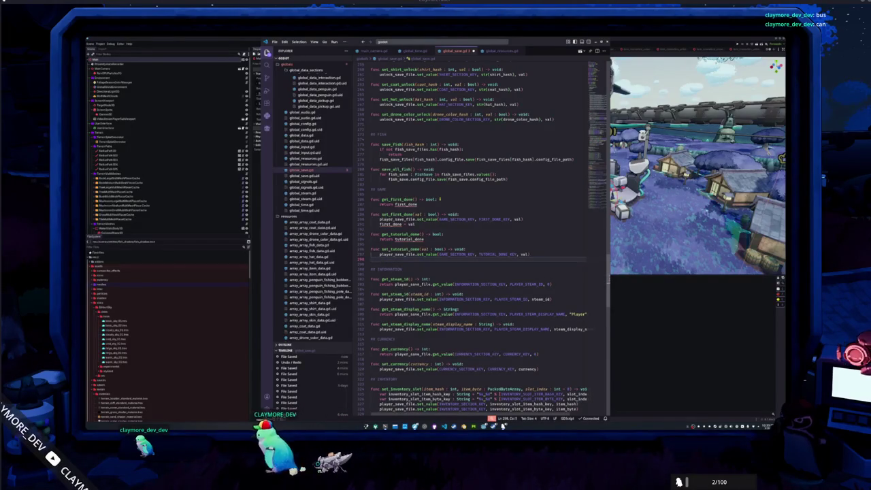
{"action": "type", "text": "tutorial_don"}
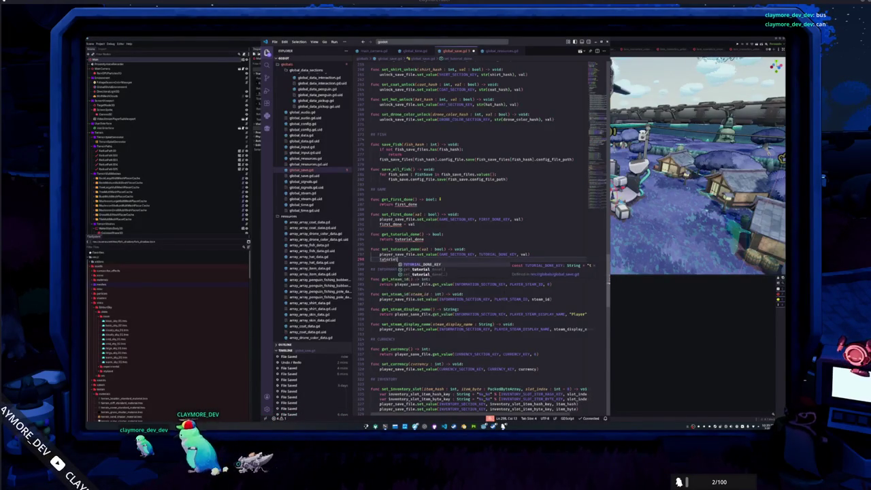
{"action": "key", "text": "Return"}
{"action": "type", "text": "= val"}
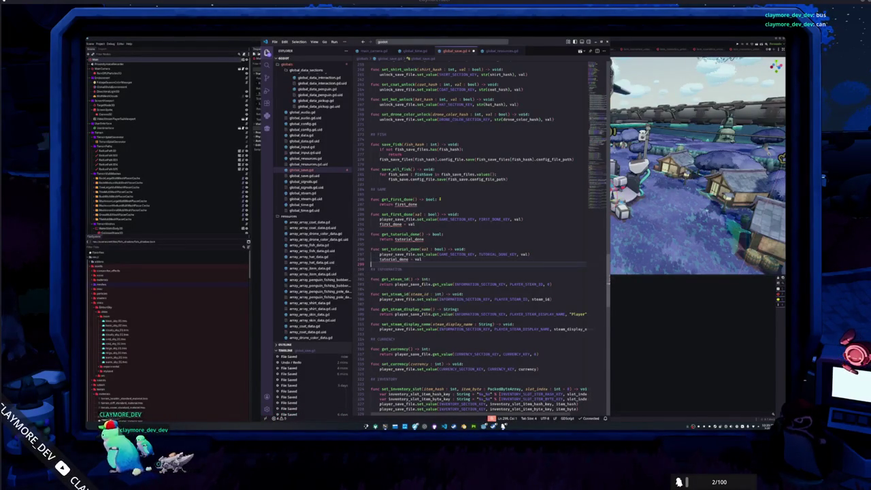
Step: Delete the first_done and tutorial_done declarations in global_resources.gd, then go back to global_save.gd
{"action": "scroll", "coordinate": [441, 199], "scroll_direction": "up", "scroll_amount": 15}
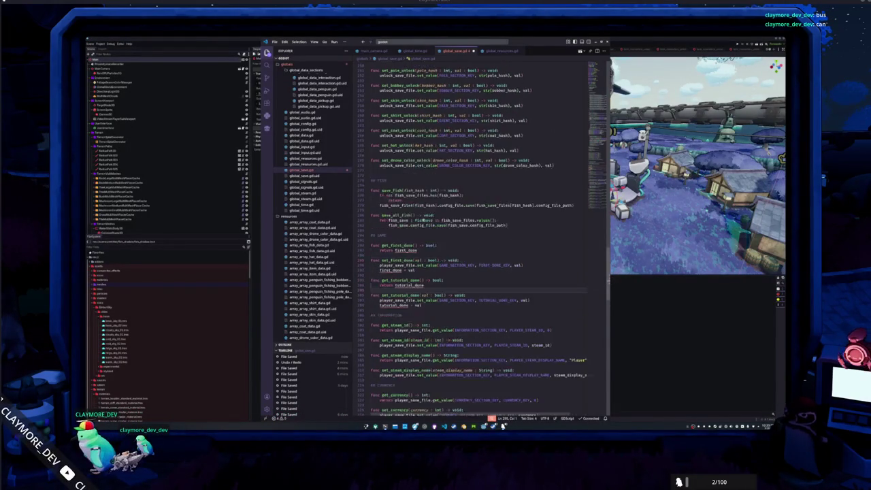
{"action": "left_click", "coordinate": [503, 51]}
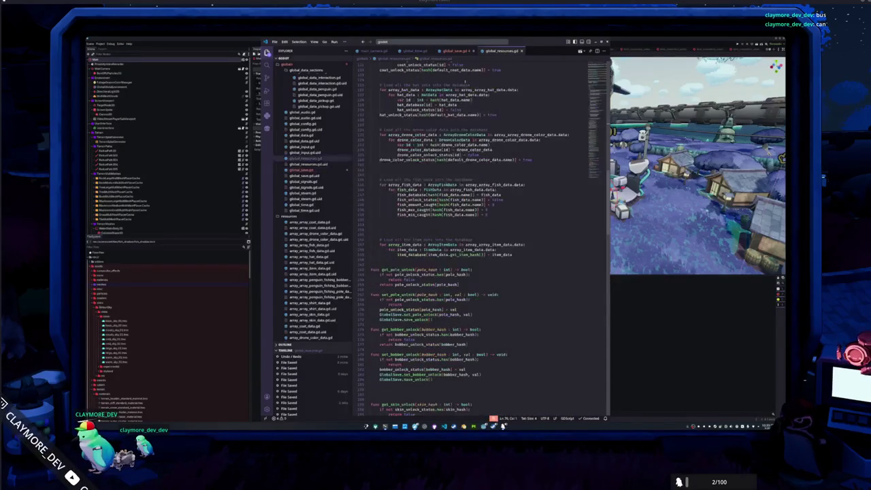
{"action": "scroll", "coordinate": [497, 75], "scroll_direction": "up", "scroll_amount": 10}
{"action": "scroll", "coordinate": [476, 238], "scroll_direction": "up", "scroll_amount": 10}
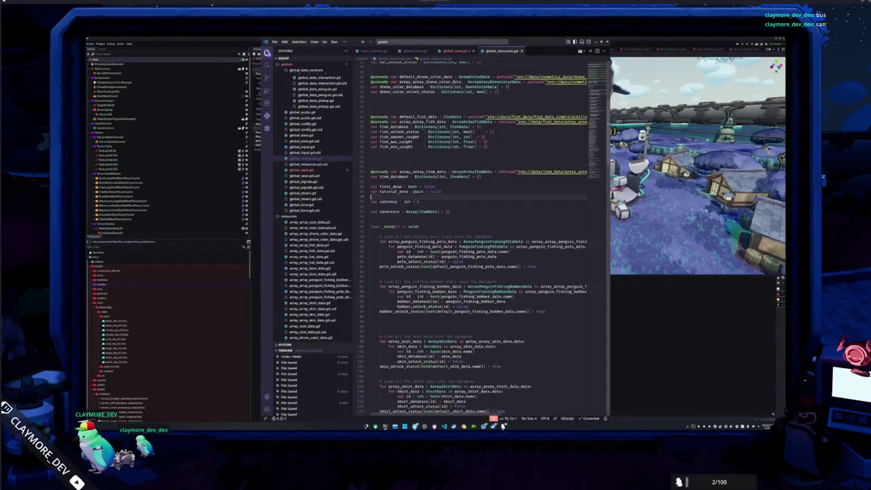
{"action": "left_click_drag", "start_coordinate": [444, 229], "coordinate": [371, 222]}
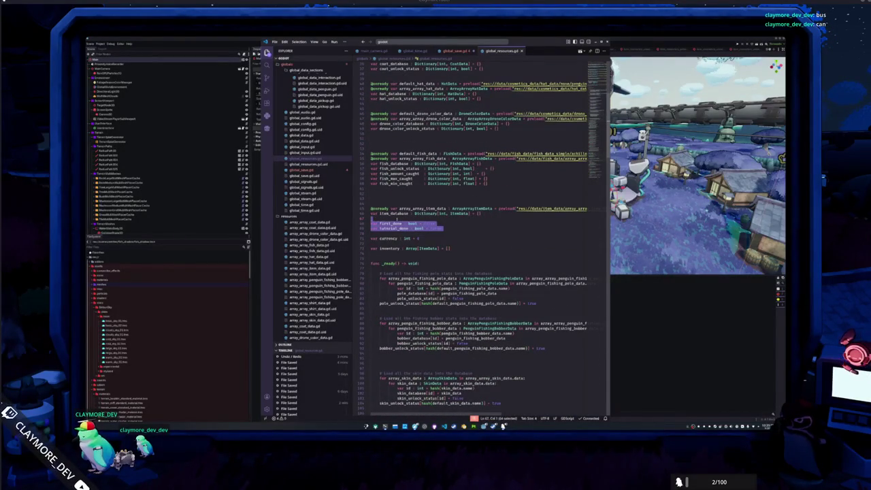
{"action": "key", "text": "BackSpace"}
{"action": "left_click", "coordinate": [456, 51]}
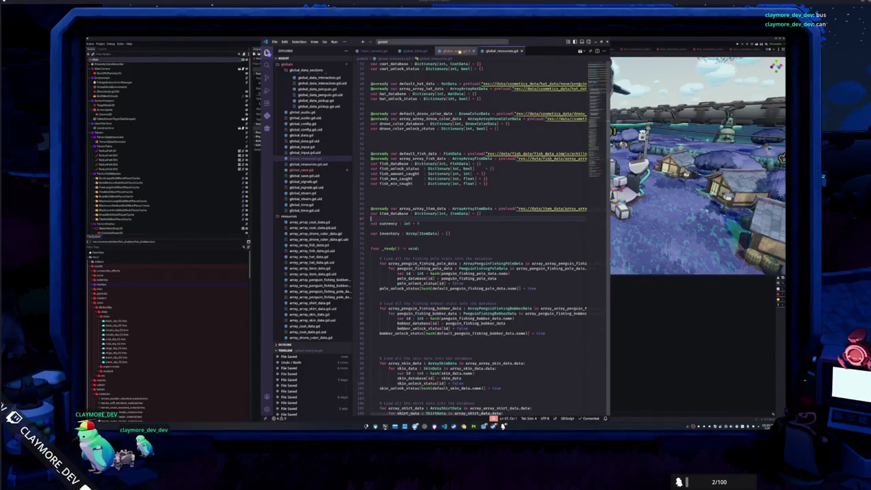
{"action": "scroll", "coordinate": [408, 170], "scroll_direction": "down", "scroll_amount": 10}
{"action": "scroll", "coordinate": [377, 189], "scroll_direction": "up", "scroll_amount": 10}
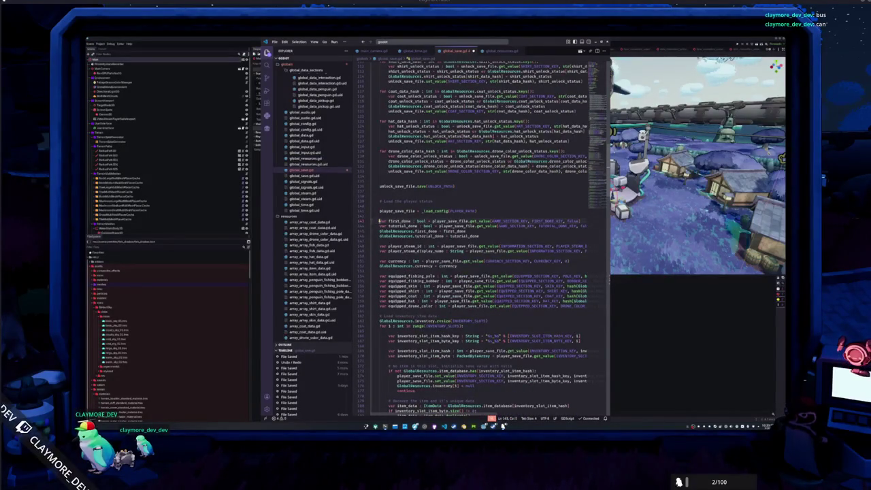
Step: Remove the GlobalResources first_done and tutorial_done assignments and bool types in the load section
{"action": "key", "text": "ctrl+shift+Right"}
{"action": "left_click_drag", "start_coordinate": [380, 232], "coordinate": [467, 232]}
{"action": "key", "text": "BackSpace"}
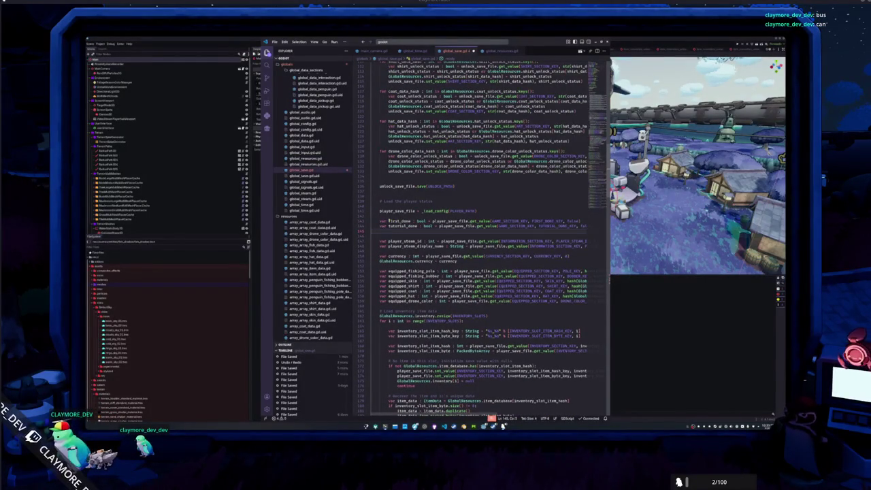
{"action": "key", "text": "Escape"}
{"action": "key", "text": "ctrl+z"}
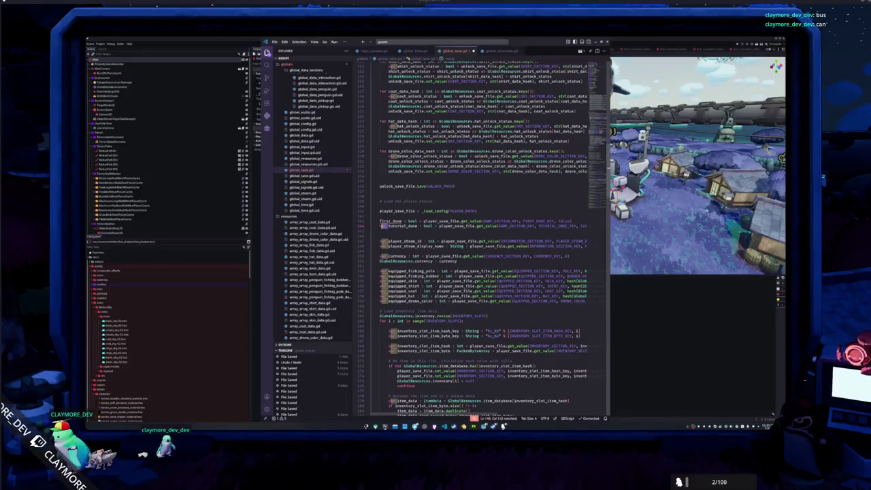
{"action": "key", "text": "ctrl+z"}
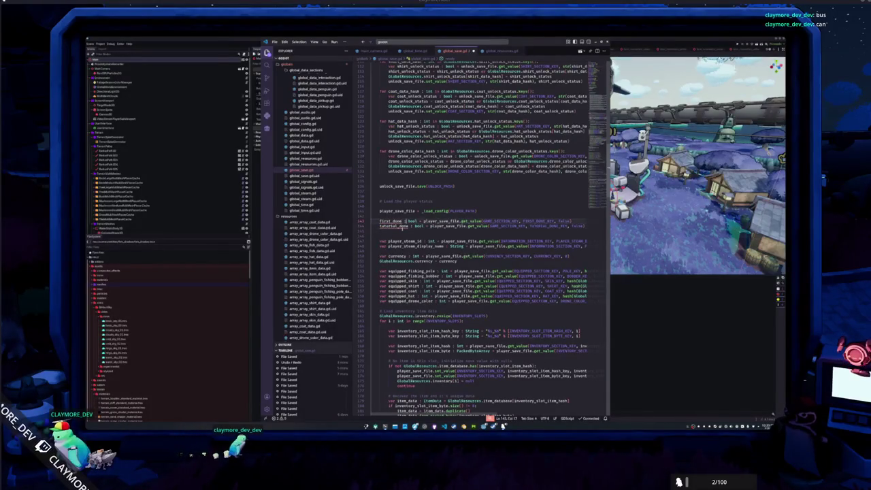
{"action": "key", "text": "ctrl+shift+Right"}
{"action": "key", "text": "ctrl+shift+Right"}
{"action": "key", "text": "BackSpace"}
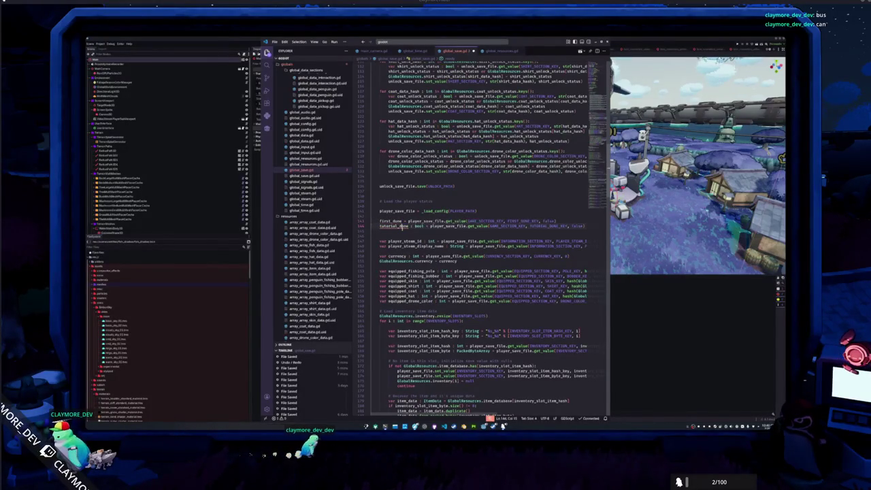
{"action": "key", "text": "ctrl+shift+Right"}
{"action": "key", "text": "ctrl+shift+Right"}
{"action": "key", "text": "BackSpace"}
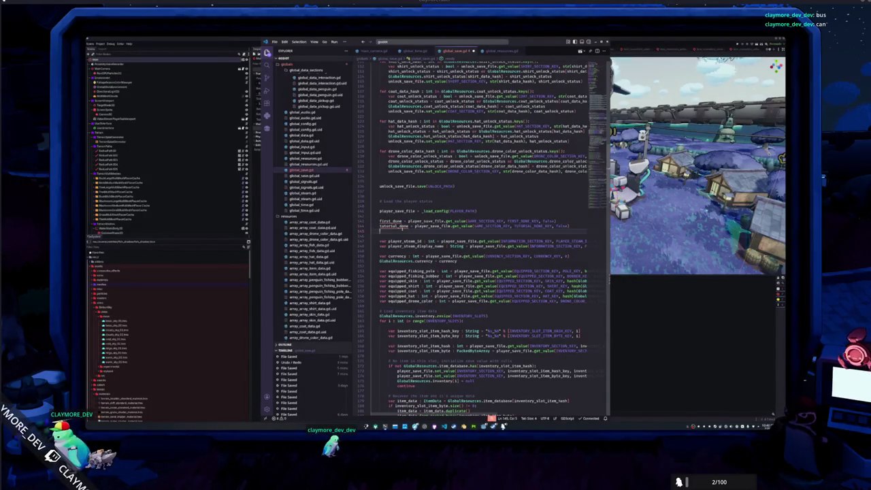
{"action": "key", "text": "BackSpace"}
Step: Declare 'var first_done : bool = false' under the PLAYER FILE KEYS comment, above tutorial_done
{"action": "scroll", "coordinate": [483, 272], "scroll_direction": "up", "scroll_amount": 2}
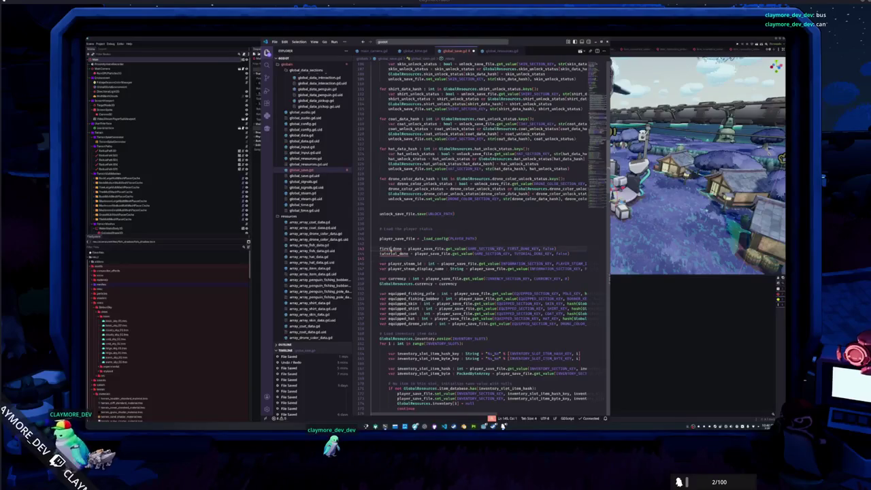
{"action": "scroll", "coordinate": [483, 238], "scroll_direction": "up", "scroll_amount": 20}
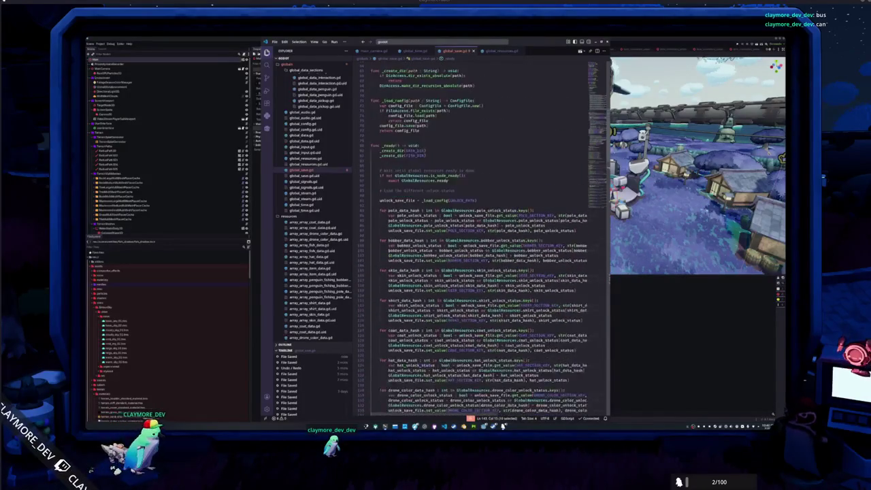
{"action": "scroll", "coordinate": [385, 251], "scroll_direction": "up", "scroll_amount": 13}
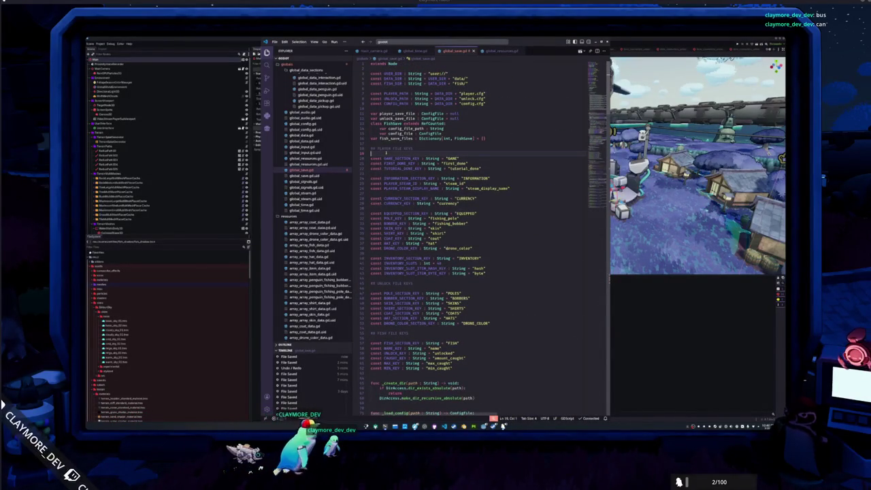
{"action": "left_click", "coordinate": [386, 153]}
{"action": "key", "text": "Return"}
{"action": "key", "text": "Return"}
{"action": "type", "text": "var tu"}
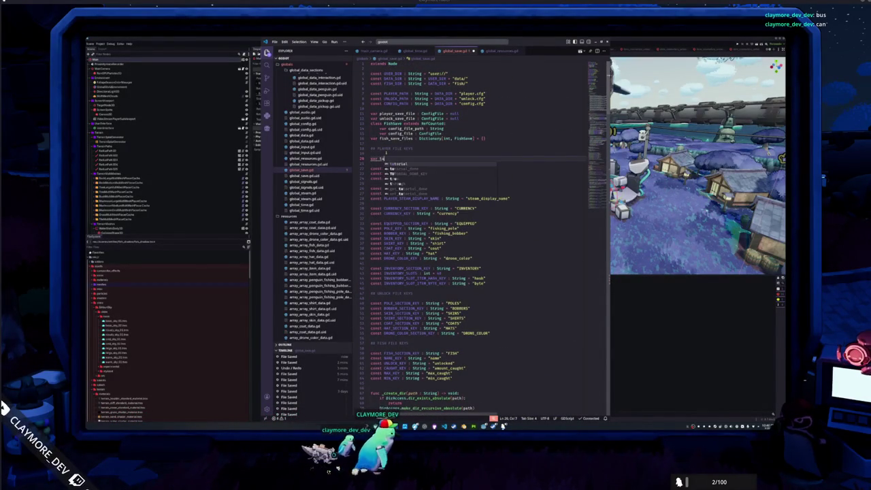
{"action": "type", "text": "torial_done : bool"}
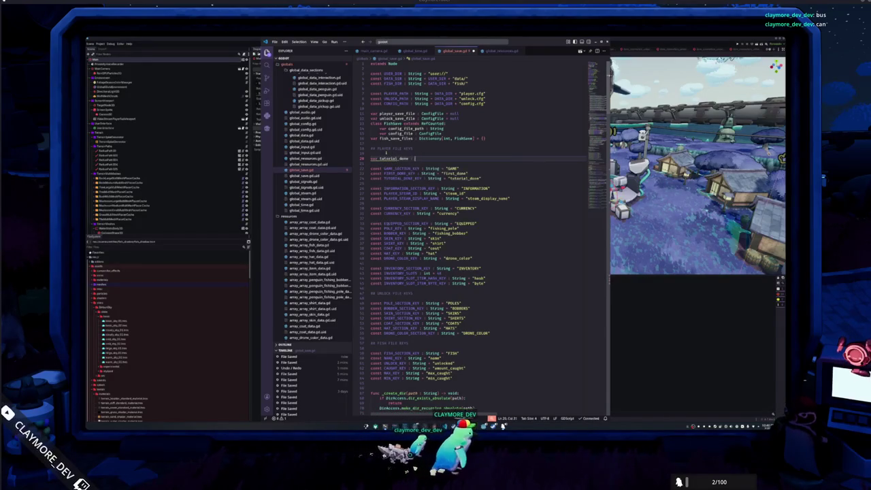
{"action": "key", "text": "ctrl+z"}
{"action": "type", "text": "v"}
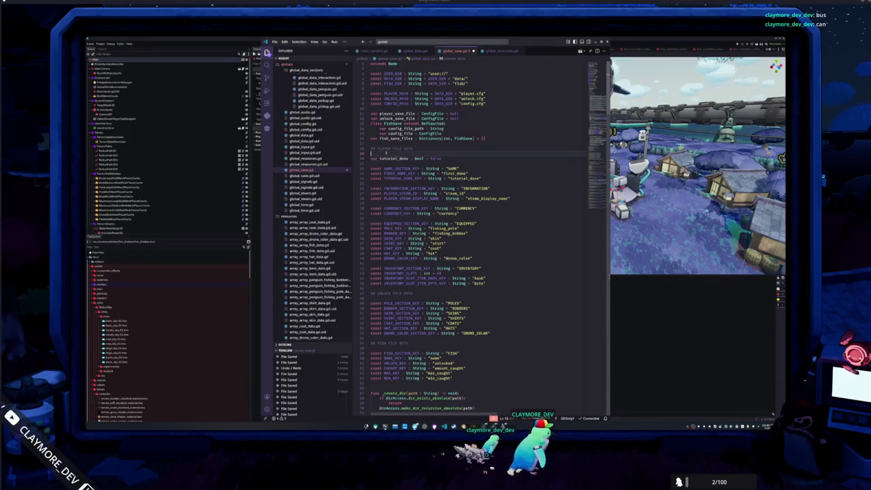
{"action": "type", "text": "ar first_done"}
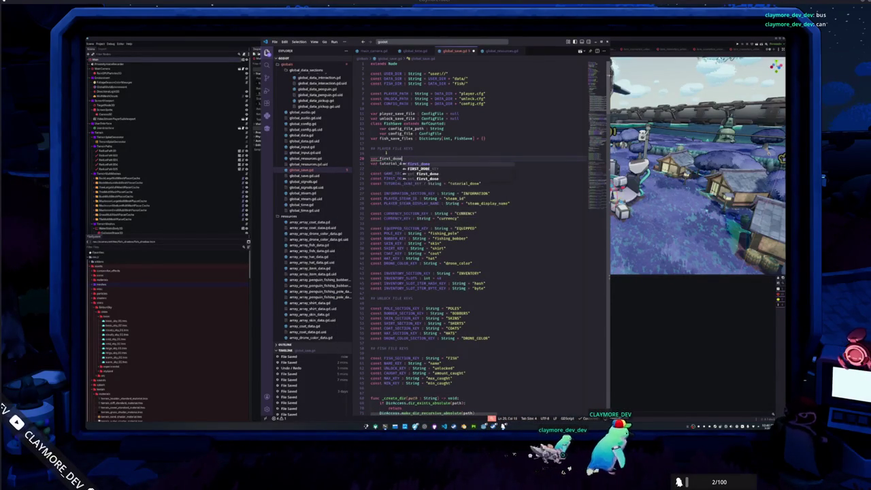
{"action": "type", "text": " : bool = false"}
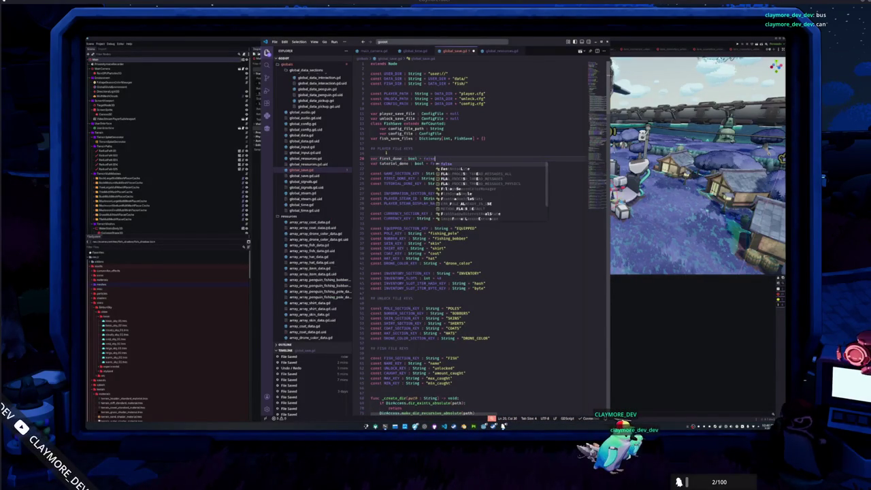
{"action": "left_click", "coordinate": [371, 163]}
{"action": "left_click", "coordinate": [371, 169]}
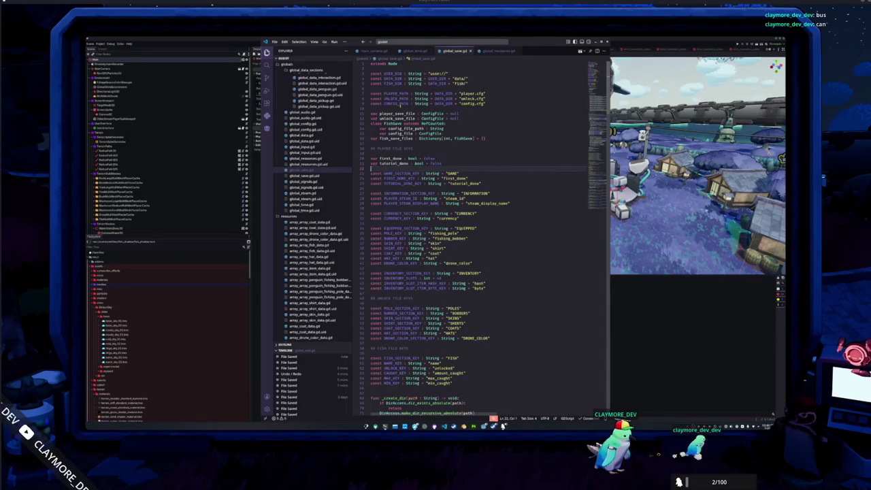
Step: In global_time.gd's _process, write a condition on GlobalSave.get_tutorial_done() and get_first_done()
{"action": "left_click", "coordinate": [413, 51]}
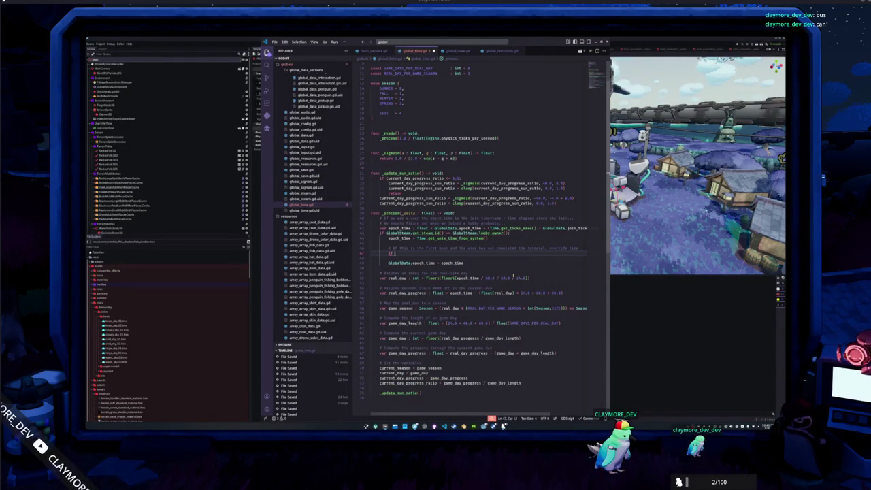
{"action": "type", "text": "GlobalResour"}
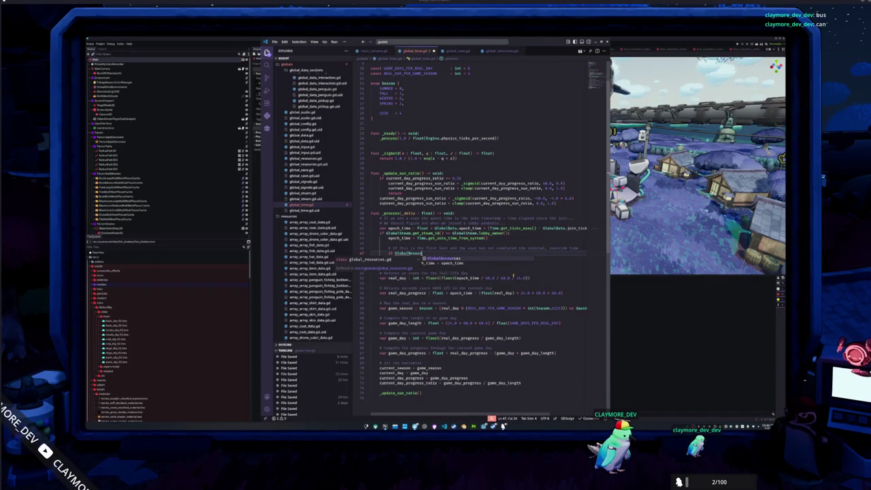
{"action": "key", "text": "ctrl+BackSpace"}
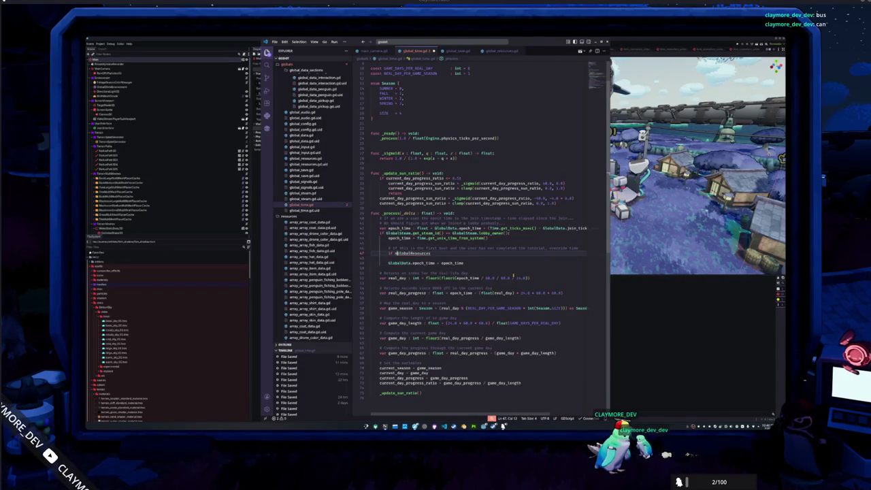
{"action": "type", "text": "not GlobalSave.get_tuto"}
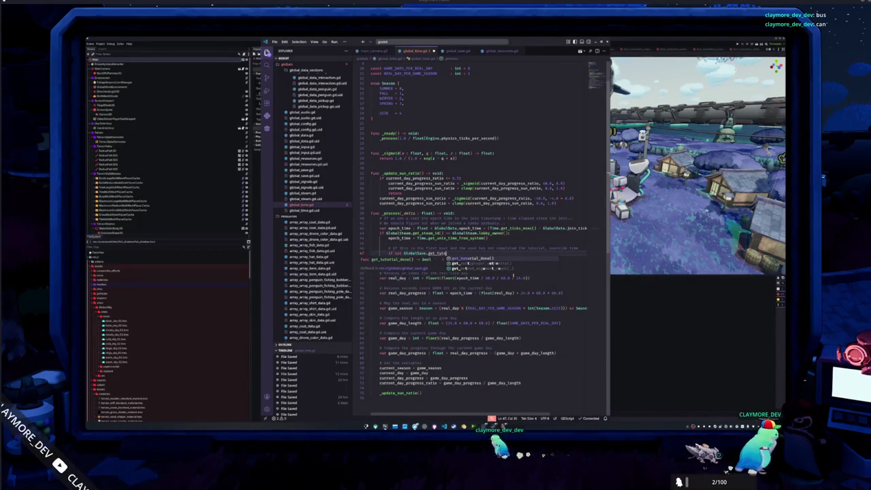
{"action": "key", "text": "Return"}
{"action": "type", "text": "GlobalSave.get"}
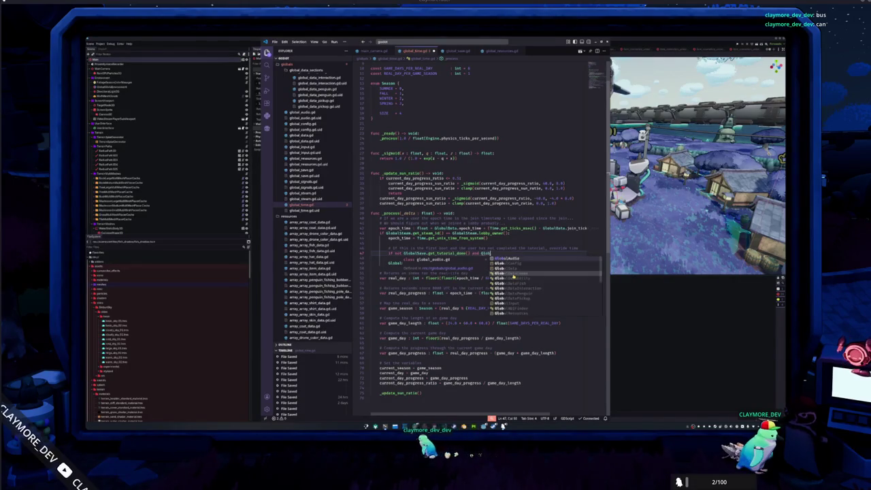
{"action": "type", "text": "_first_done("}
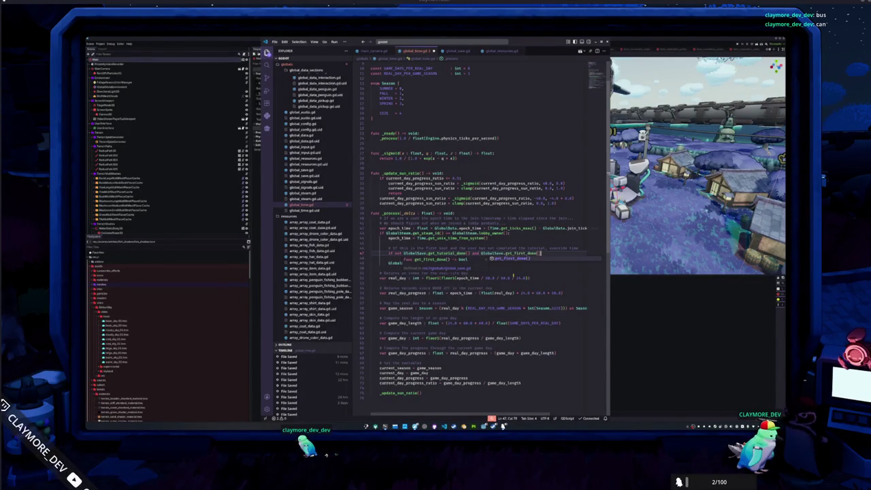
{"action": "key", "text": "ctrl+Left"}
{"action": "key", "text": "ctrl+Left"}
{"action": "key", "text": "ctrl+Left"}
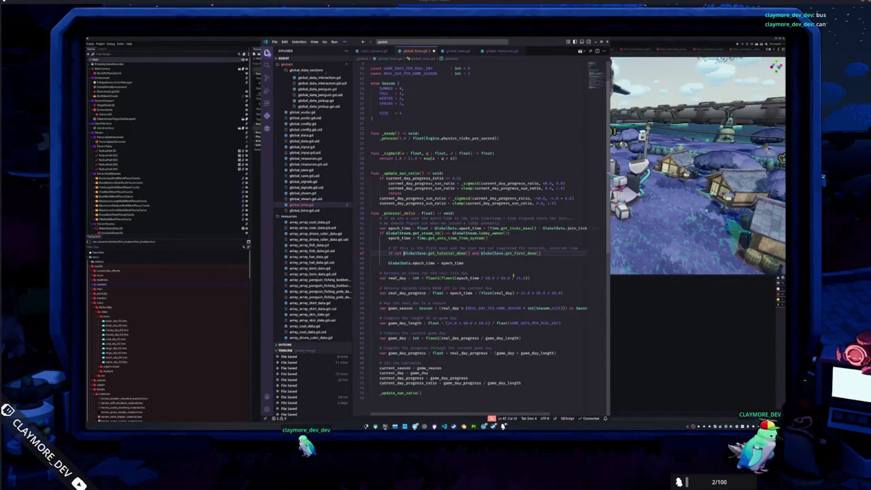
{"action": "key", "text": "Return"}
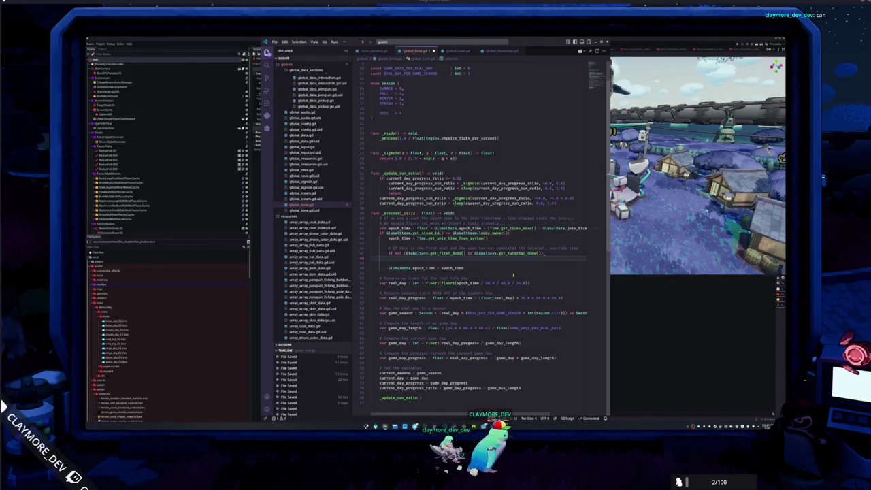
Step: Restore the 'not' condition and add an indented 'epoch_time = 0' line beneath it
{"action": "key", "text": "Up"}
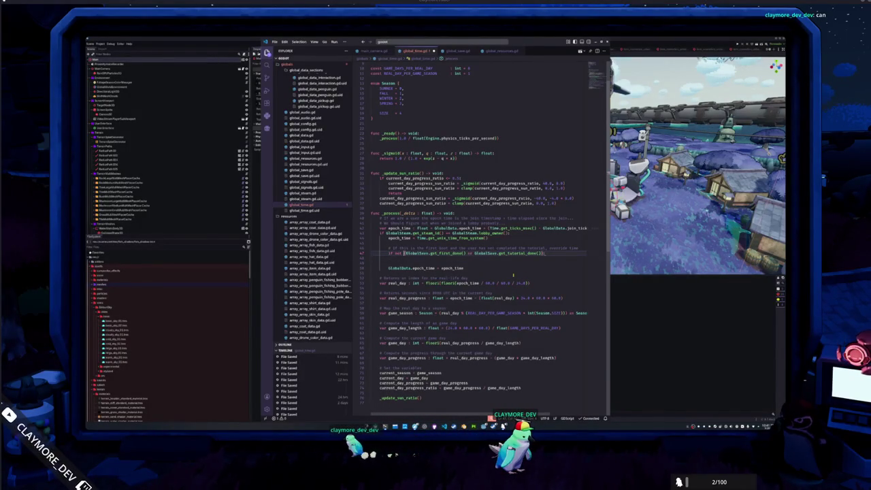
{"action": "key", "text": "ctrl+z"}
{"action": "key", "text": "ctrl+z"}
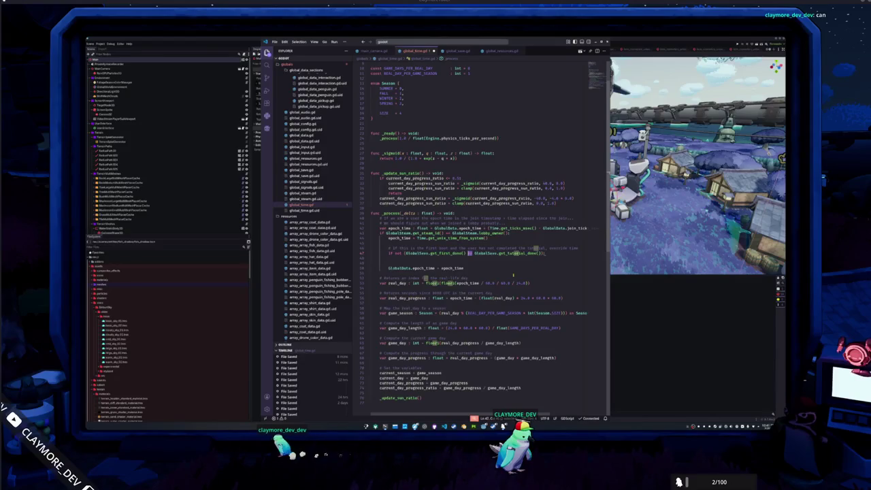
{"action": "key", "text": "BackSpace"}
{"action": "key", "text": "BackSpace"}
{"action": "key", "text": "BackSpace"}
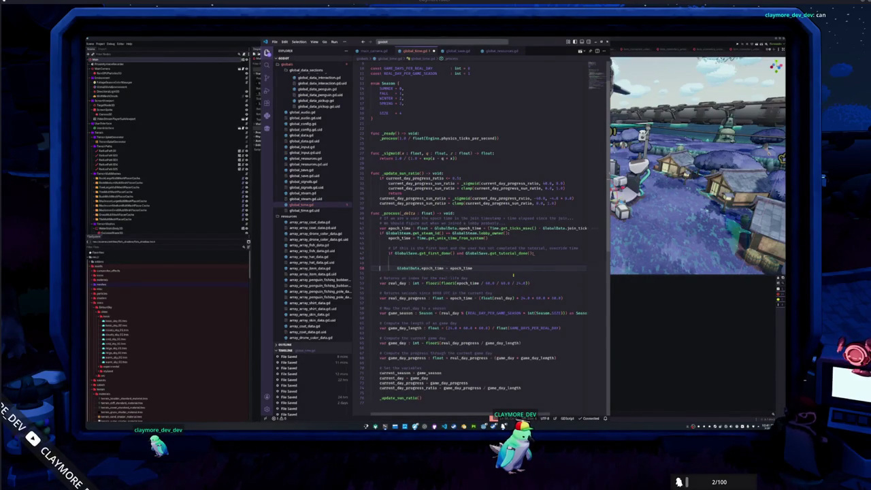
{"action": "key", "text": "BackSpace"}
{"action": "key", "text": "Delete"}
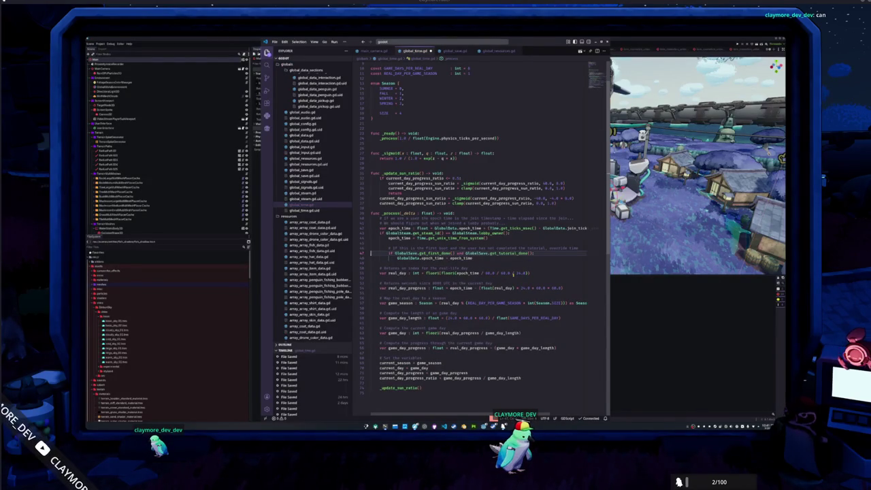
{"action": "key", "text": "ctrl+z"}
{"action": "key", "text": "ctrl+z"}
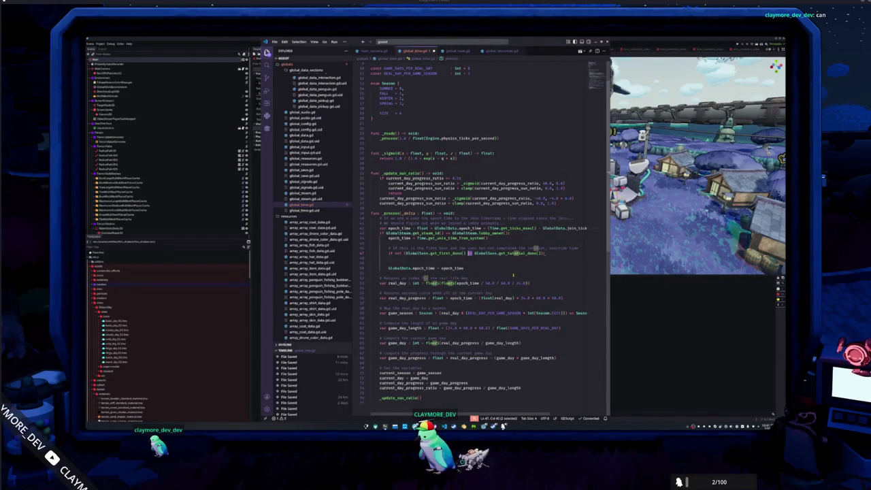
{"action": "key", "text": "ctrl+z"}
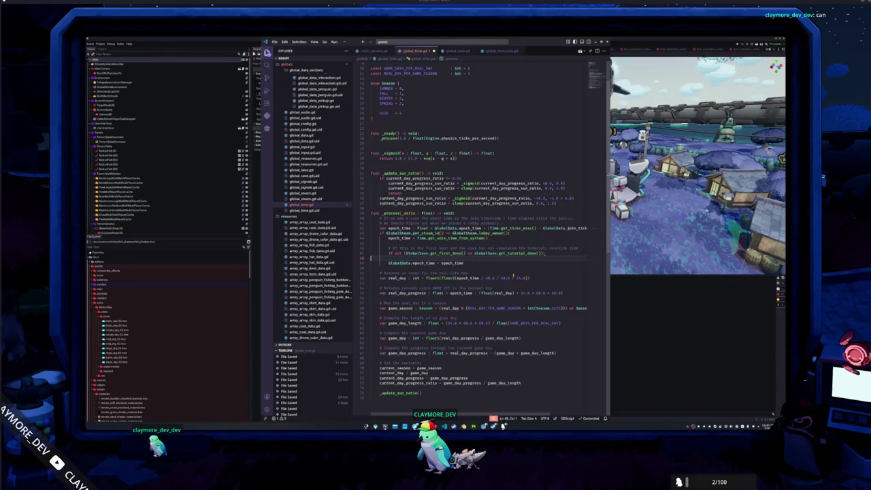
{"action": "key", "text": "Return"}
{"action": "type", "text": "epoch_time = 0"}
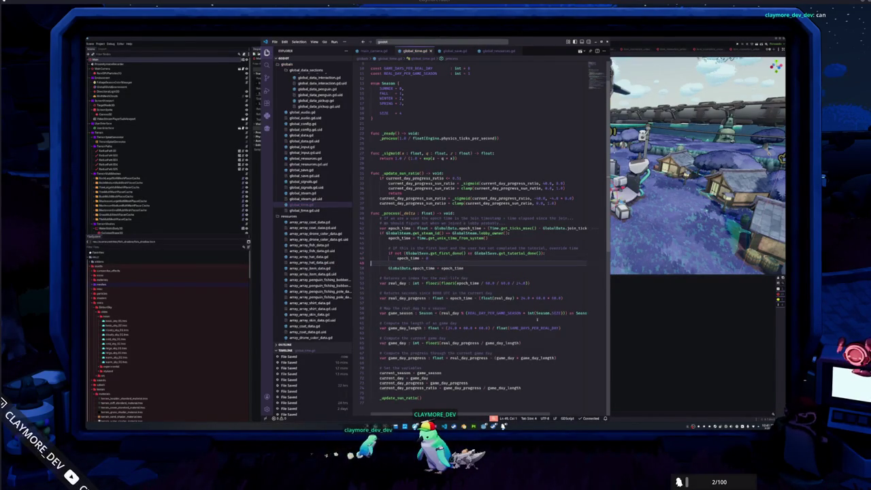
{"action": "left_click", "coordinate": [653, 359]}
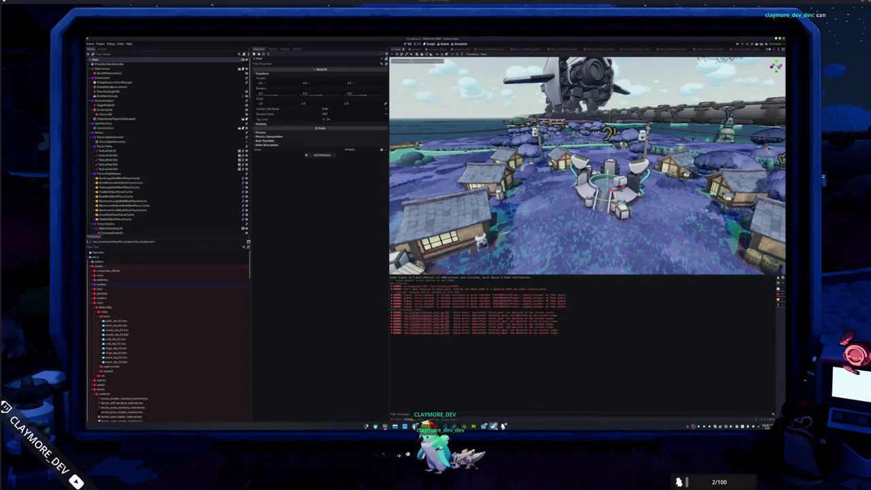
Step: Save the scene and run the game with F5 in its own window
{"action": "key", "text": "ctrl+s"}
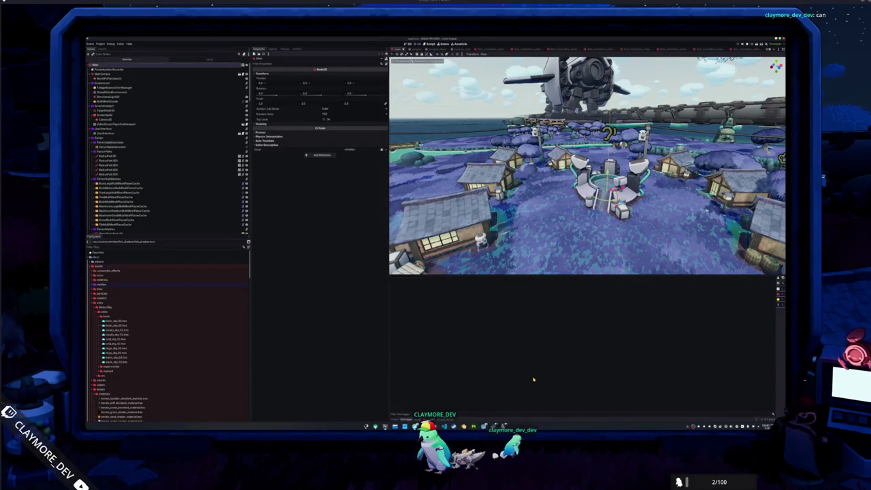
{"action": "key", "text": "F5"}
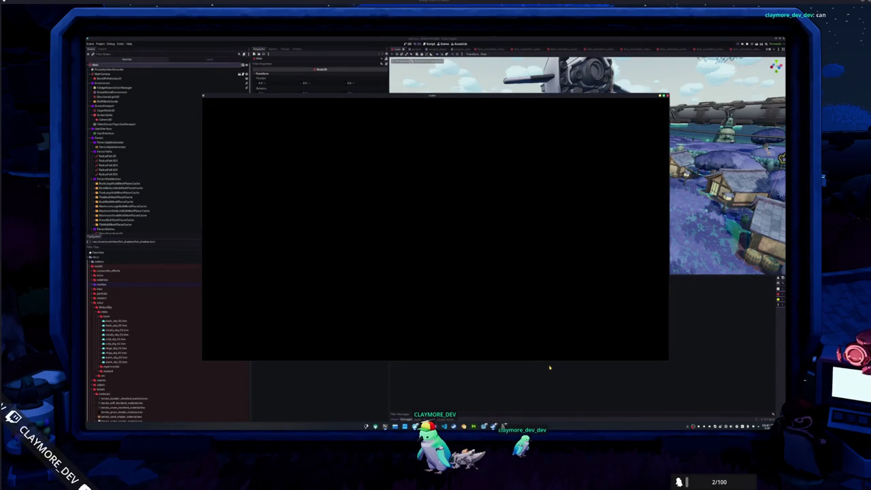
{"action": "mouse_move", "coordinate": [521, 107]}
{"action": "left_mouse_down"}
{"action": "mouse_move", "coordinate": [407, 85]}
{"action": "mouse_move", "coordinate": [414, 56]}
{"action": "left_mouse_up"}
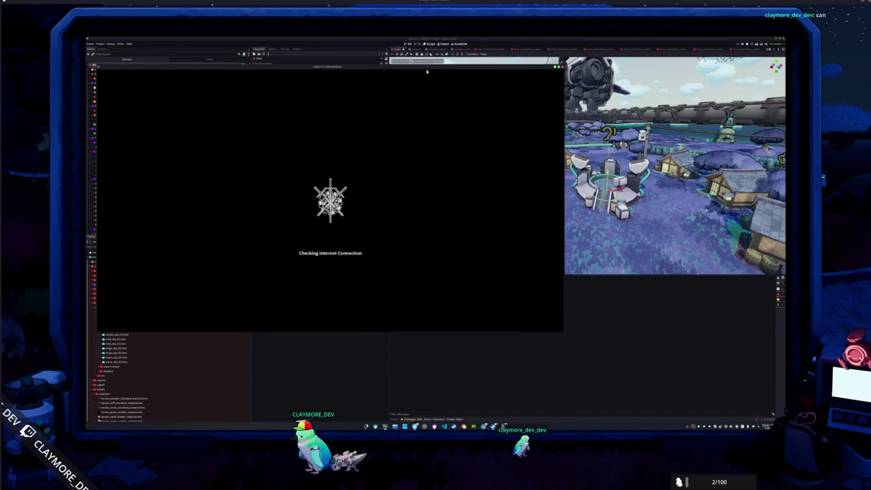
{"action": "left_click", "coordinate": [439, 47]}
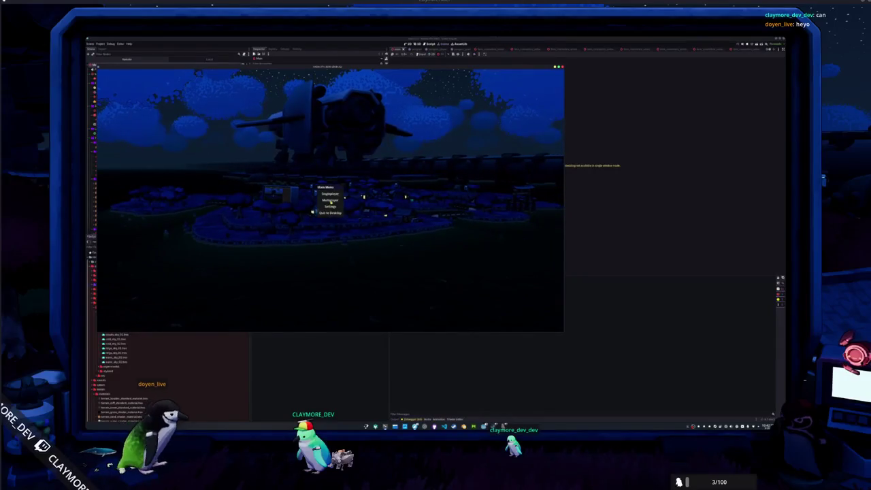
Step: Snap the VS Code time script to the right half of the screen beside the game
{"action": "left_click", "coordinate": [446, 426]}
{"action": "left_click", "coordinate": [575, 201]}
{"action": "key", "text": "super+Right"}
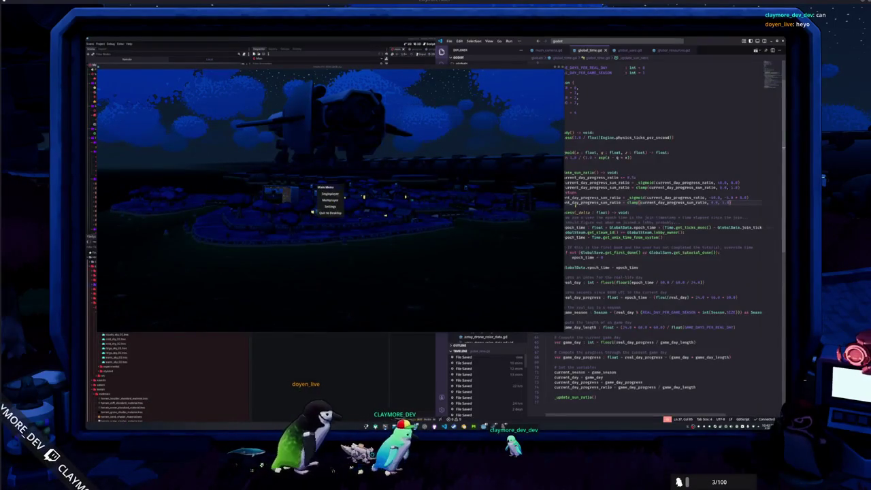
{"action": "key", "text": "shift+Right"}
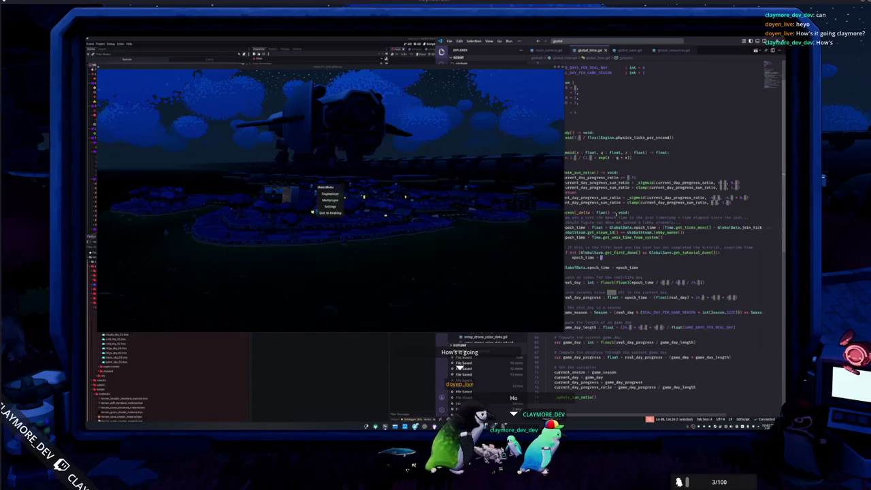
{"action": "left_click", "coordinate": [495, 66]}
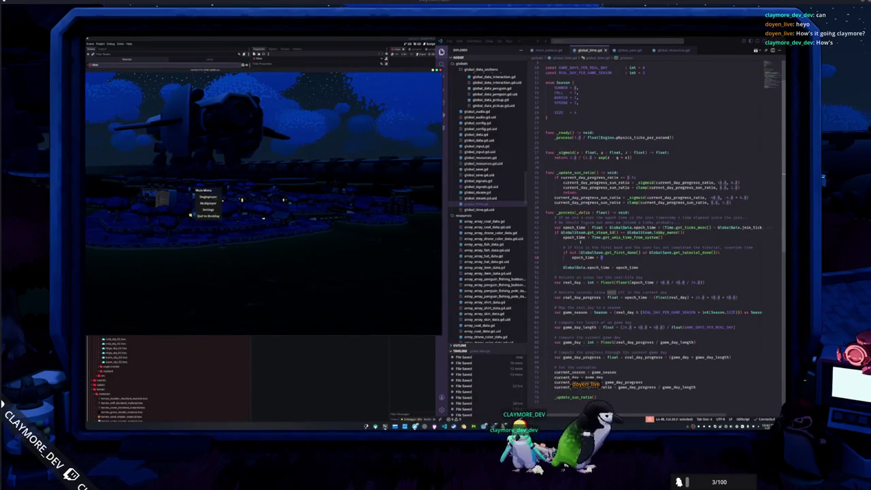
Step: Append an _update_sun_ratio() call after the epoch_time override at the end of _process
{"action": "left_click", "coordinate": [603, 258]}
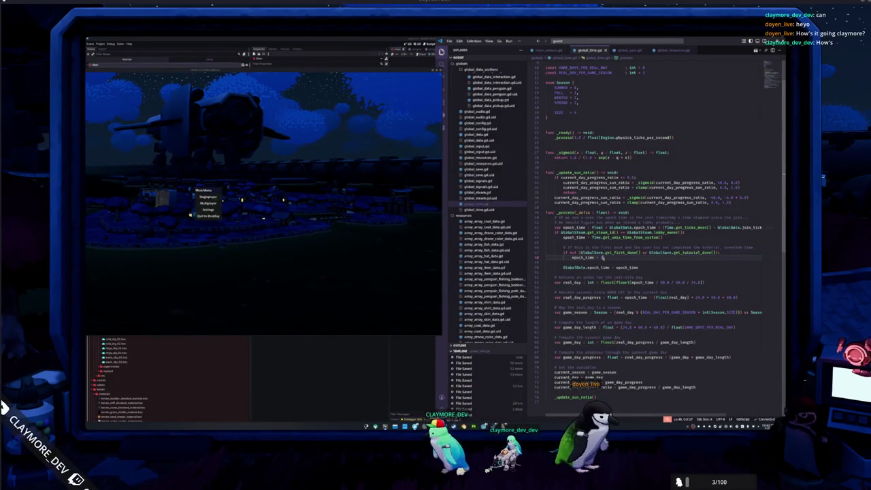
{"action": "scroll", "coordinate": [602, 257], "scroll_direction": "up", "scroll_amount": 1}
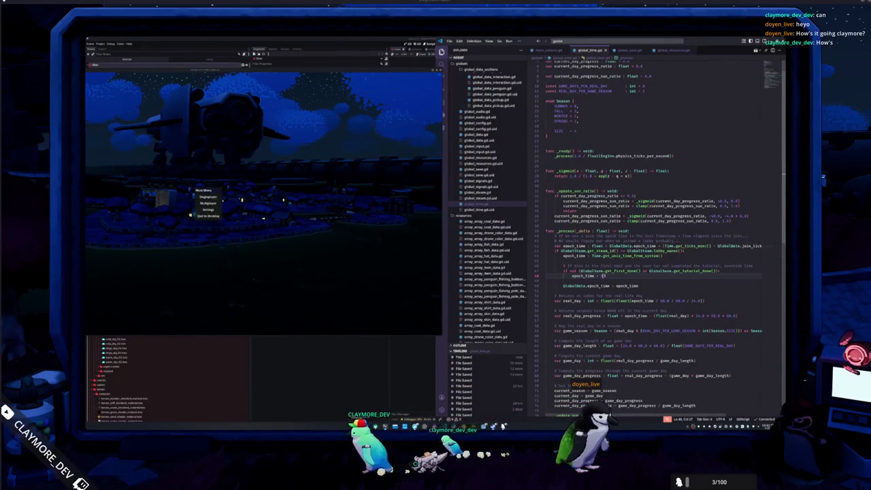
{"action": "double_click", "coordinate": [620, 271]}
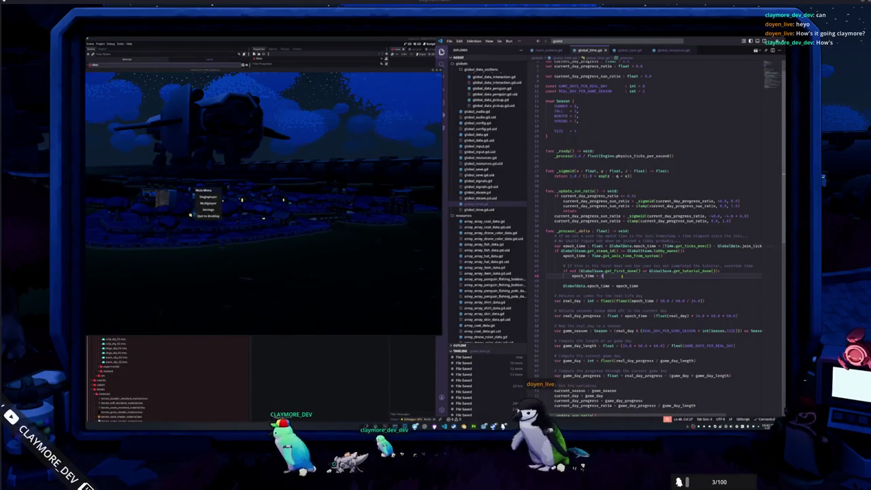
{"action": "double_click", "coordinate": [699, 271]}
{"action": "left_click", "coordinate": [608, 275]}
{"action": "scroll", "coordinate": [647, 273], "scroll_direction": "up", "scroll_amount": 2}
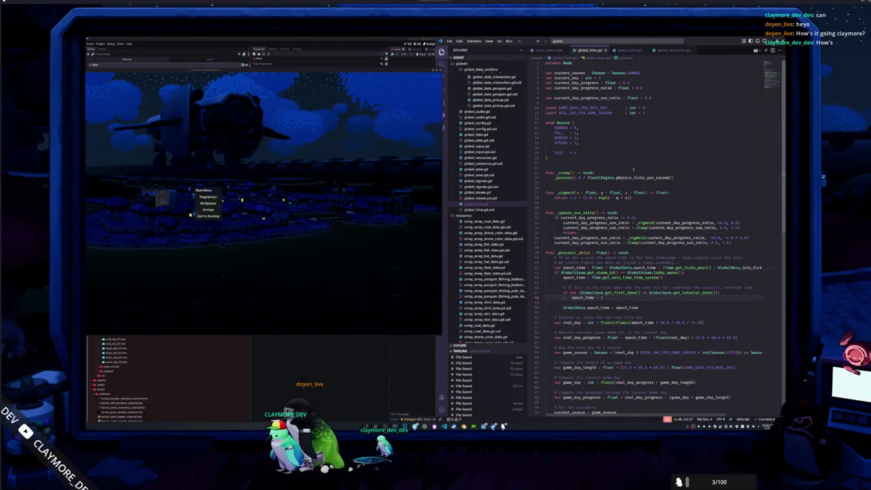
{"action": "scroll", "coordinate": [622, 260], "scroll_direction": "down", "scroll_amount": 2}
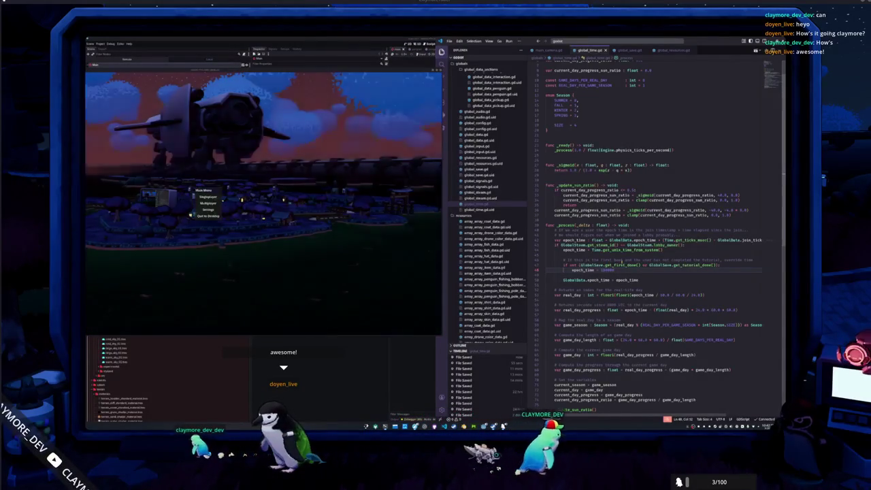
{"action": "type", "text": "_update_sun_ratio()"}
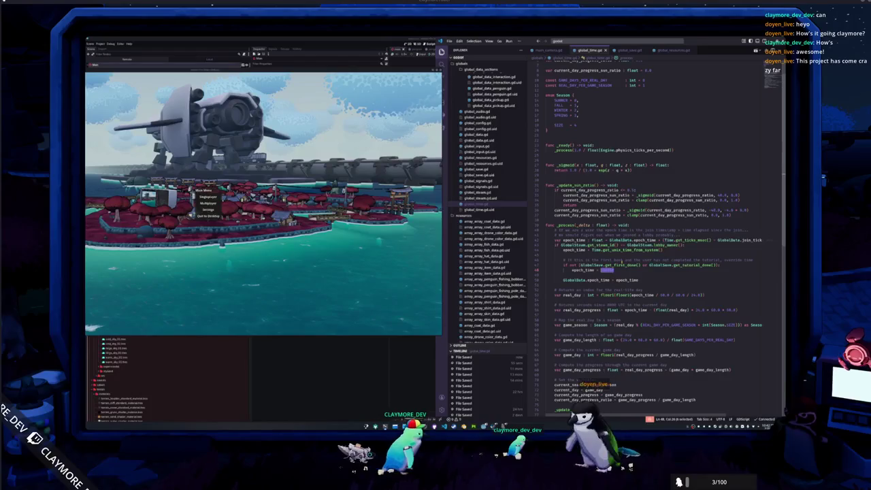
Step: Enter 10000 as the epoch_time test value on line 48, then scroll back up
{"action": "type", "text": "10000"}
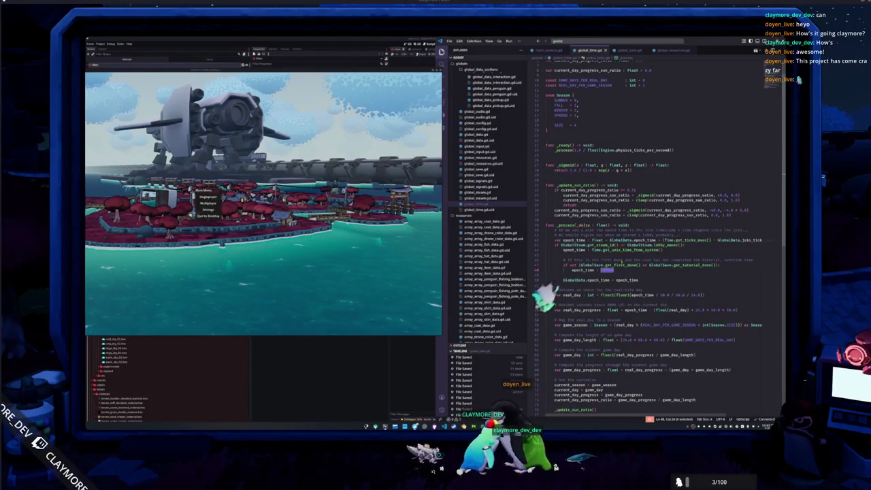
{"action": "key", "text": "ctrl+shift+Left"}
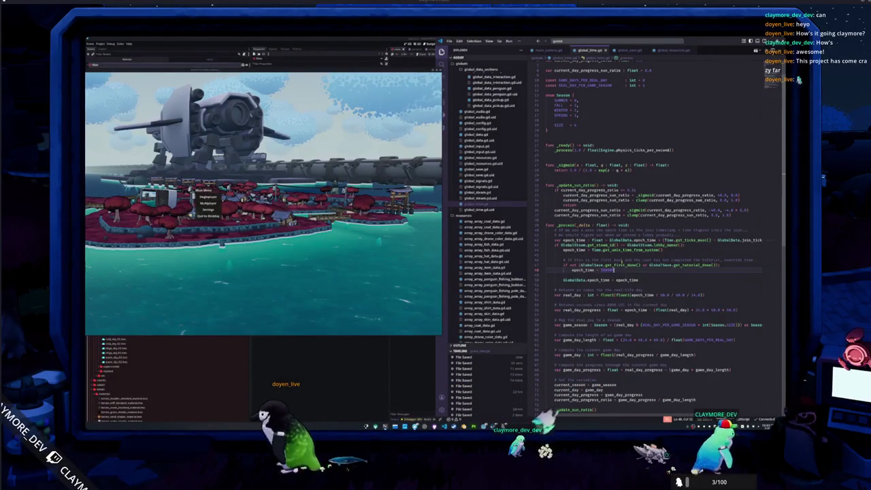
{"action": "key", "text": "Right"}
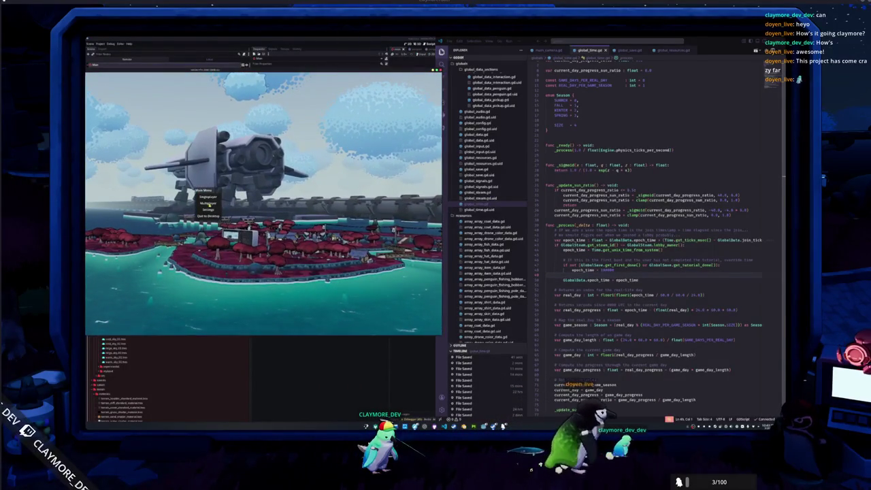
{"action": "scroll", "coordinate": [646, 239], "scroll_direction": "up", "scroll_amount": 2}
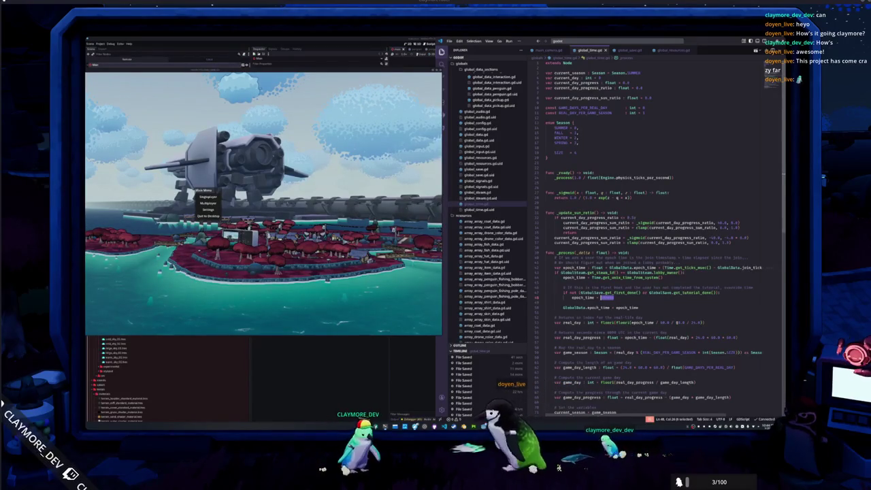
Step: Retype the epoch_time value as 1000, trim a stray digit and append 000
{"action": "type", "text": "10"}
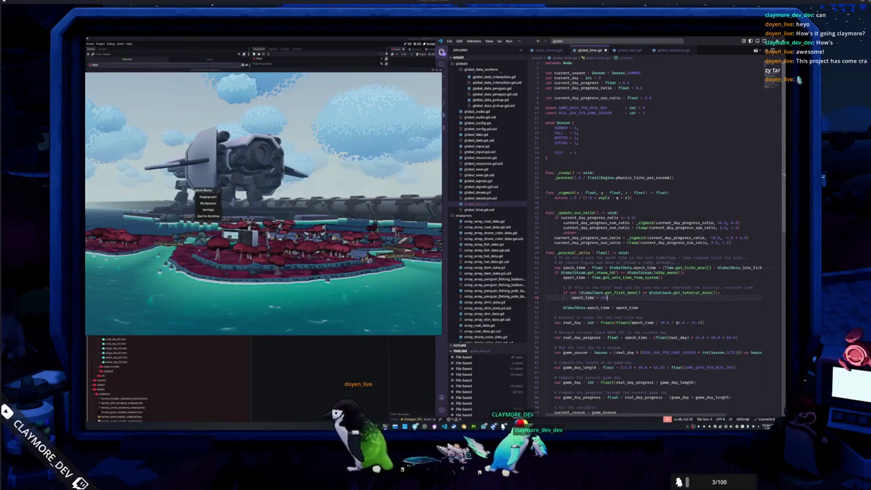
{"action": "type", "text": "00"}
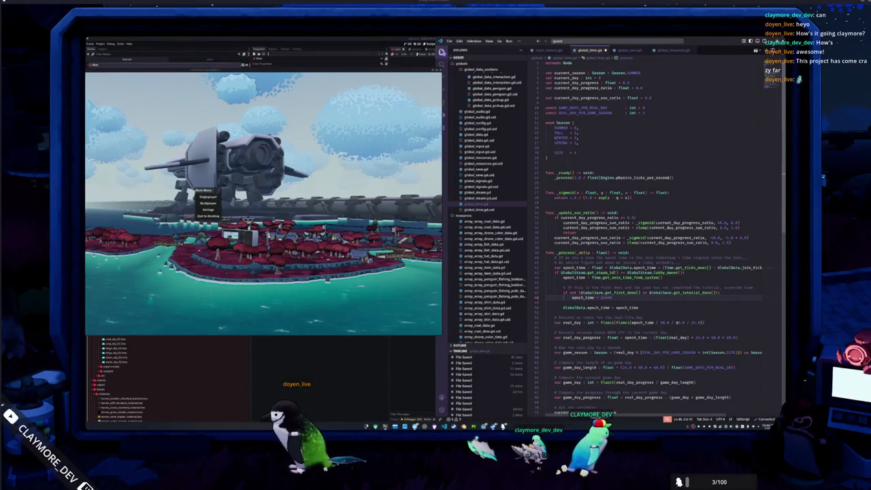
{"action": "key", "text": "ctrl+shift+Left"}
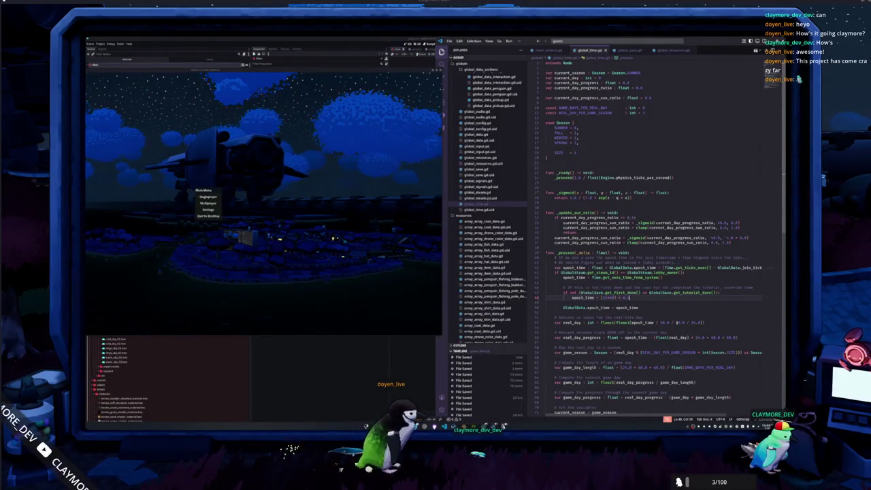
{"action": "key", "text": "shift+Left"}
{"action": "key", "text": "BackSpace"}
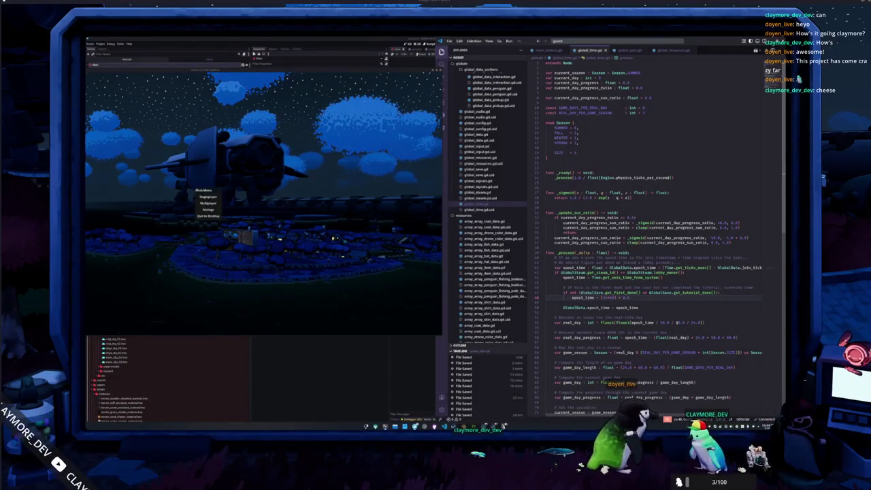
{"action": "type", "text": "000"}
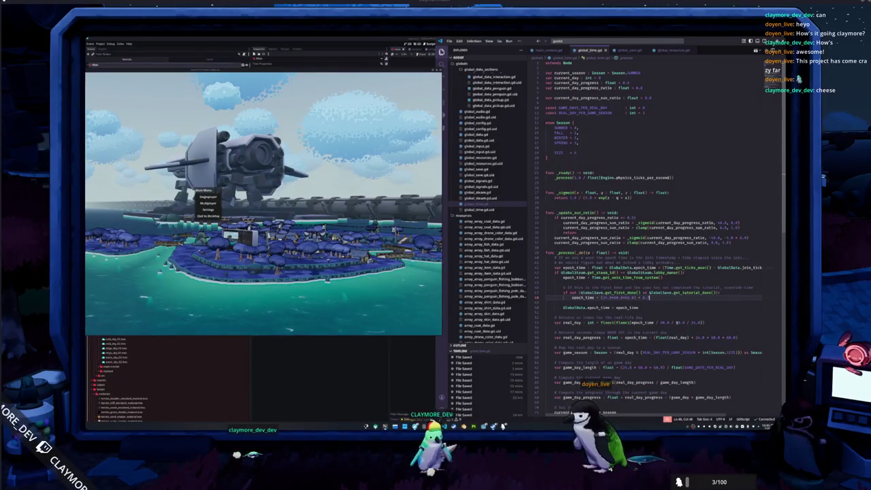
Step: Replace the epoch_time value with (24.0 * 60.0 * 60.0) / GAME_DAYS_PER_REAL_DAY
{"action": "double_click", "coordinate": [630, 298]}
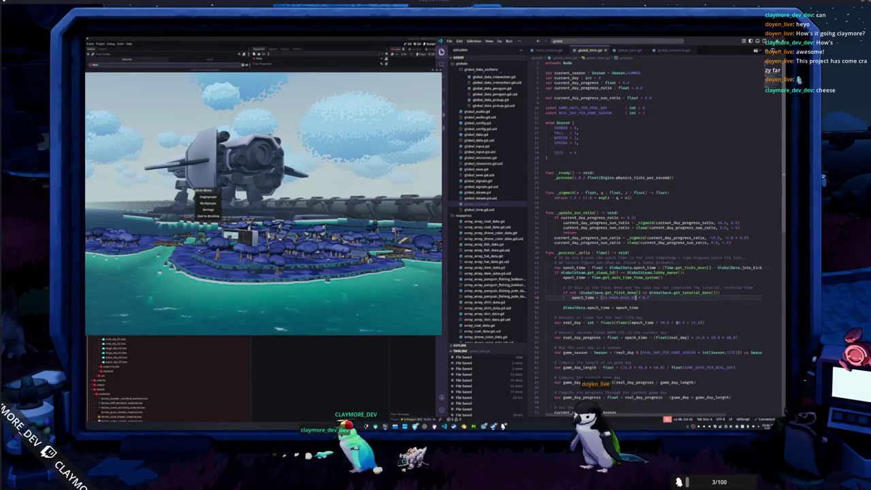
{"action": "key", "text": "ctrl+shift+Left"}
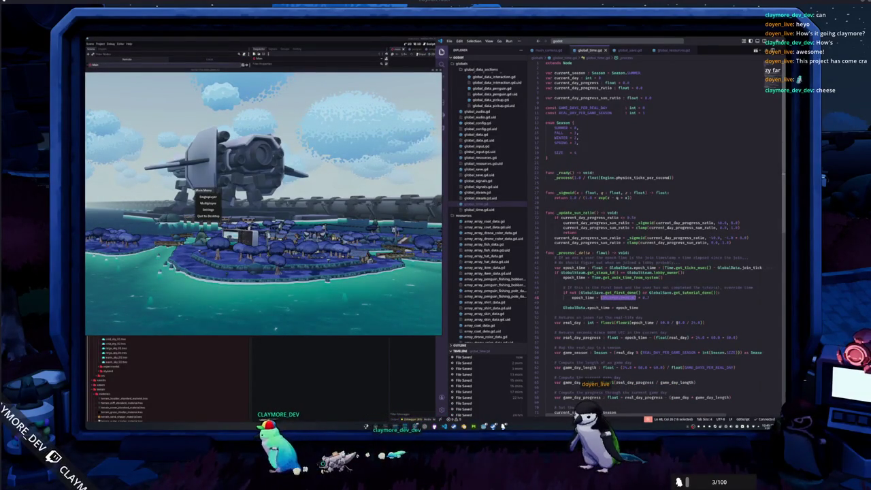
{"action": "type", "text": "(1.0*60.0*60.0)"}
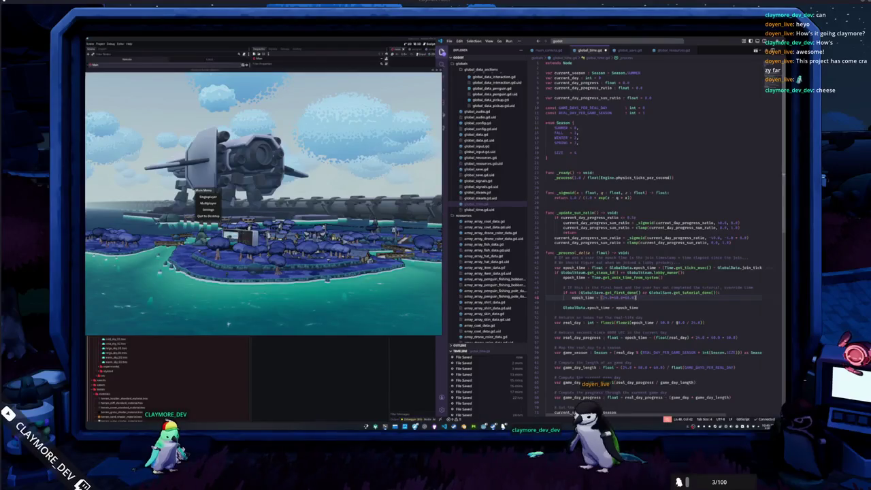
{"action": "left_click_drag", "start_coordinate": [637, 297], "coordinate": [621, 297]}
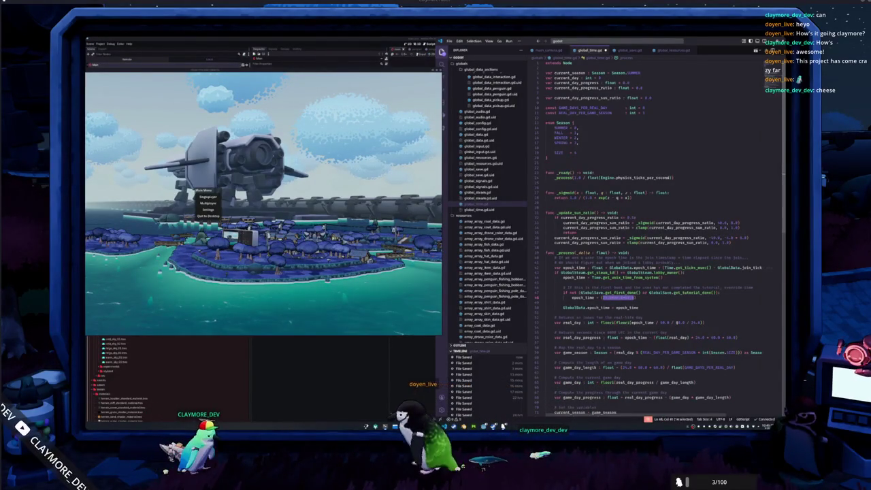
{"action": "type", "text": "(24.0 * 60.0 * 60.0) / "}
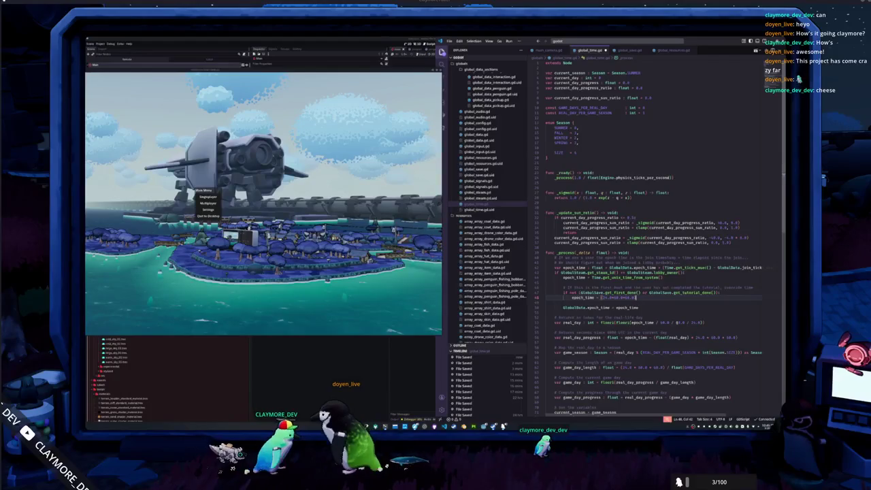
{"action": "type", "text": "GAM"}
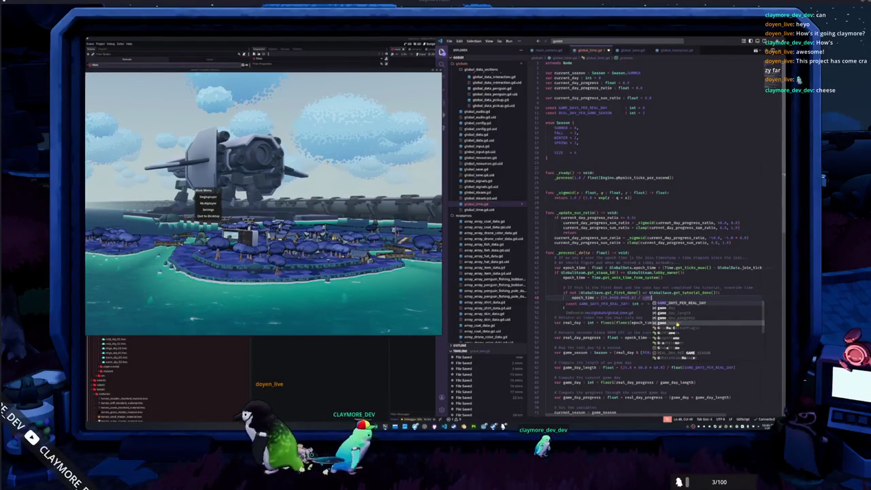
{"action": "key", "text": "Return"}
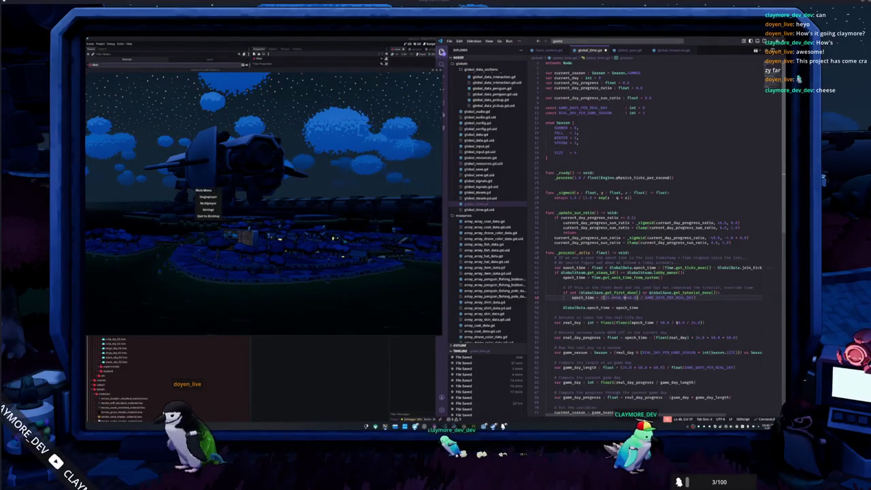
{"action": "left_click", "coordinate": [601, 297]}
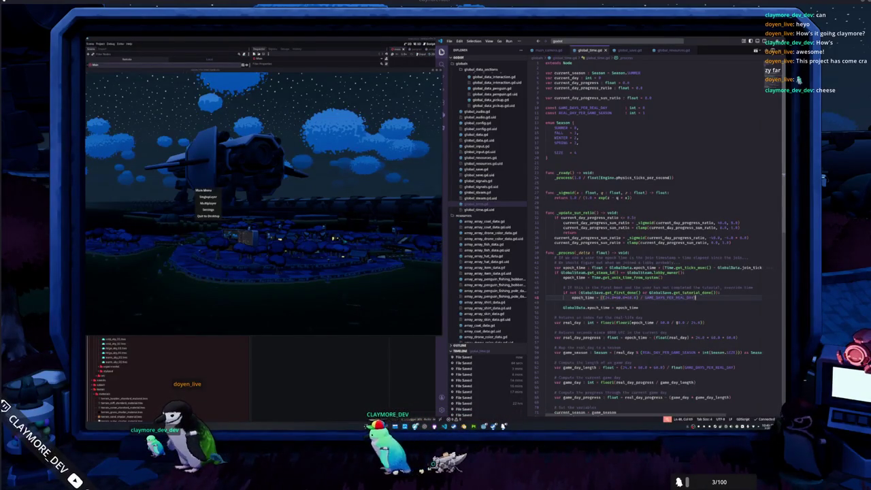
{"action": "double_click", "coordinate": [671, 297]}
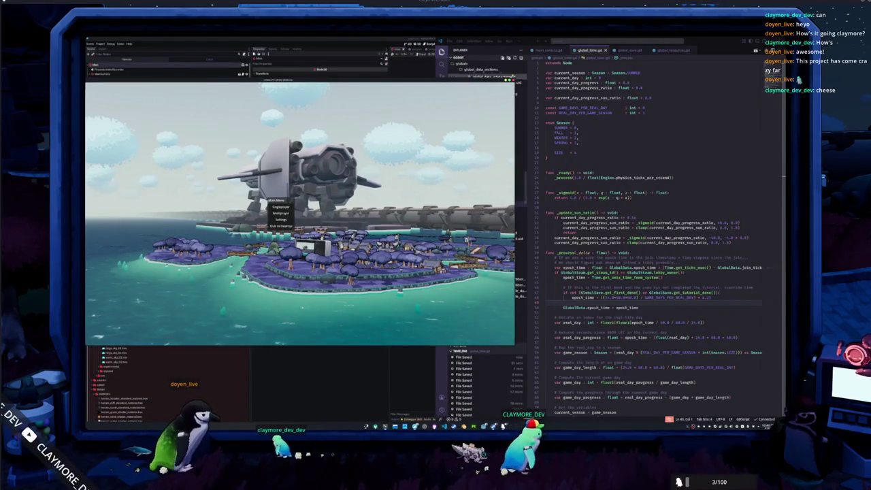
Step: Stop the running game and bring the Godot editor back to the front
{"action": "key", "text": "F8"}
{"action": "left_click", "coordinate": [364, 318]}
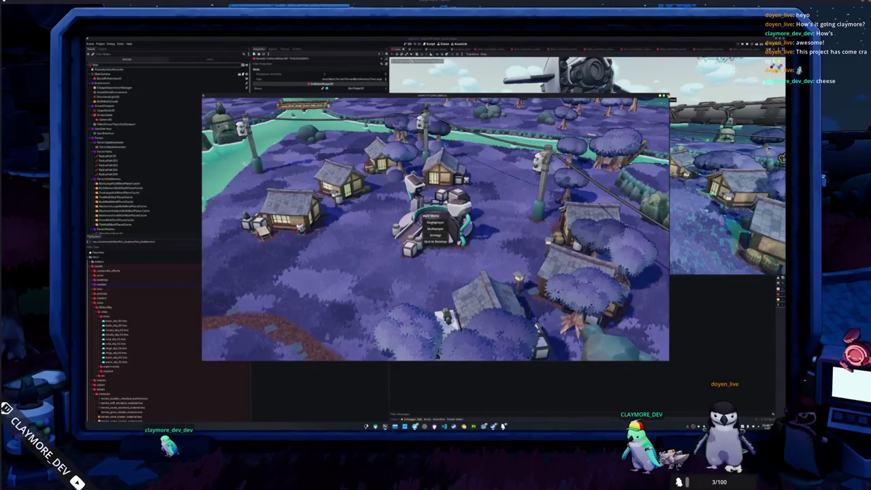
Step: Close the game and open the player save file from the project folder in a text editor, enlarging its text
{"action": "key", "text": "F8"}
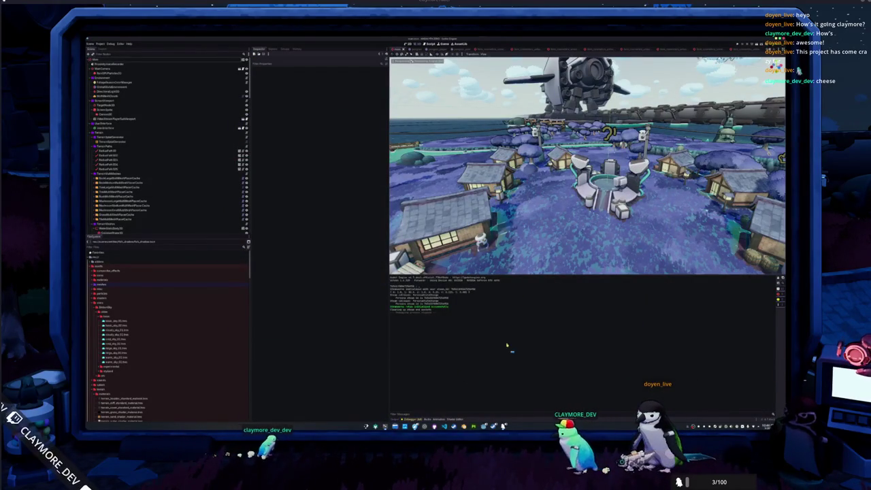
{"action": "key", "text": "super+e"}
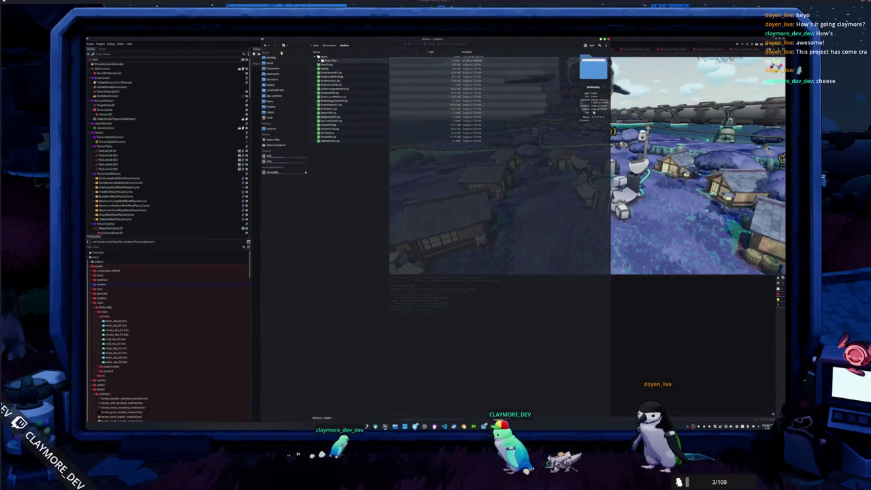
{"action": "left_click", "coordinate": [270, 63]}
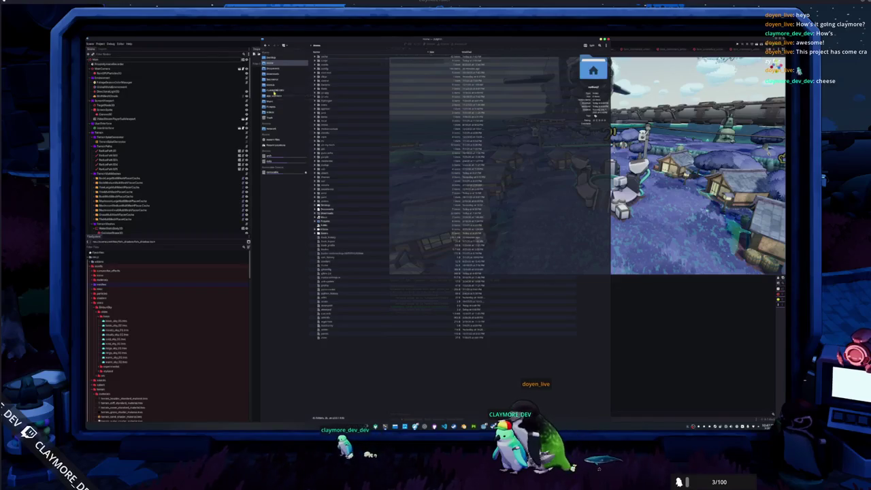
{"action": "left_click", "coordinate": [303, 89]}
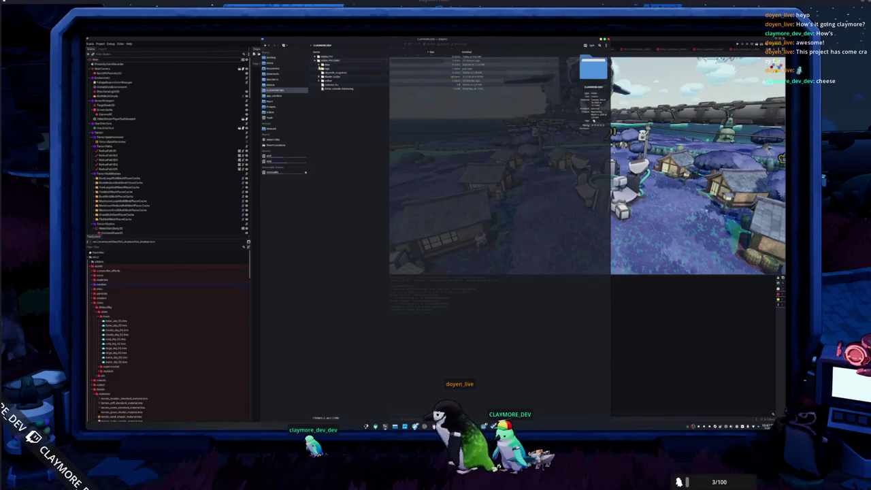
{"action": "double_click", "coordinate": [326, 64]}
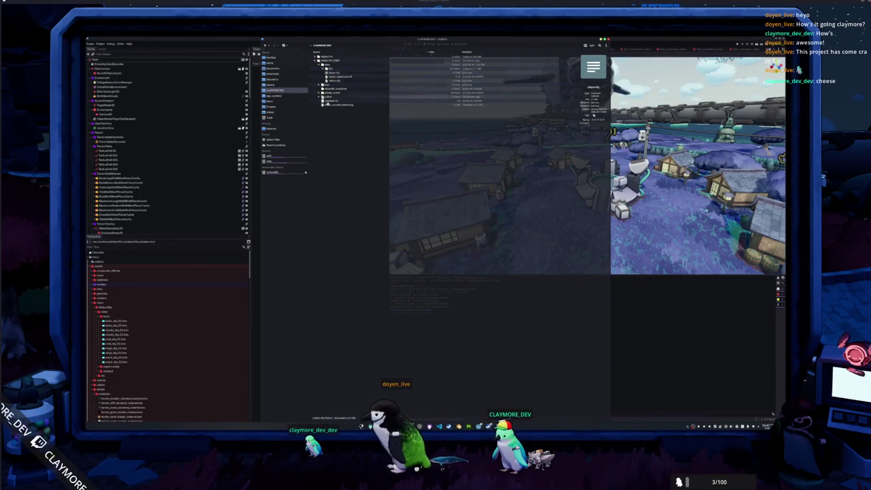
{"action": "double_click", "coordinate": [329, 92]}
{"action": "key", "text": "ctrl+equal"}
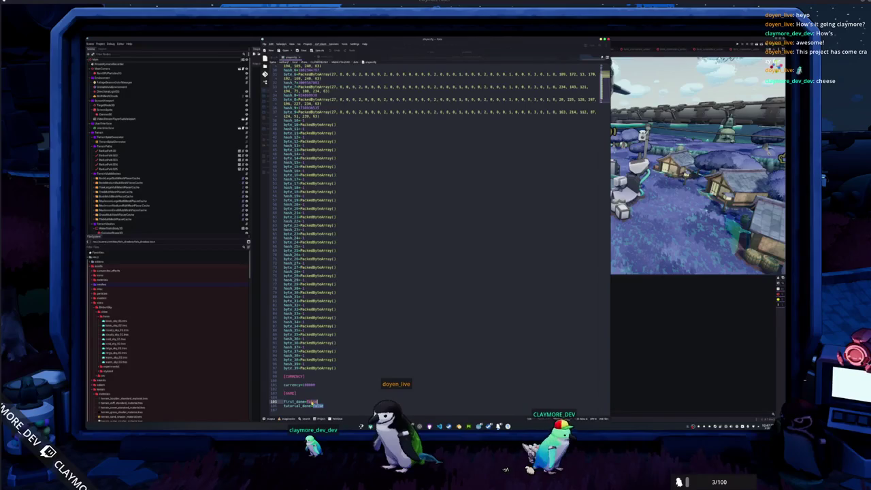
Step: Set first_game=true and tutorial_done=true in the save file, then run the game
{"action": "key", "text": "Return"}
{"action": "key", "text": "Down"}
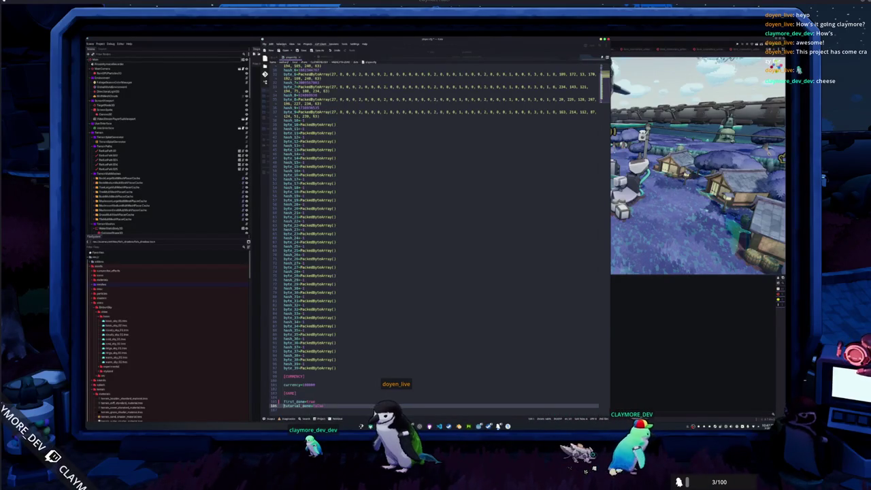
{"action": "type", "text": "ue"}
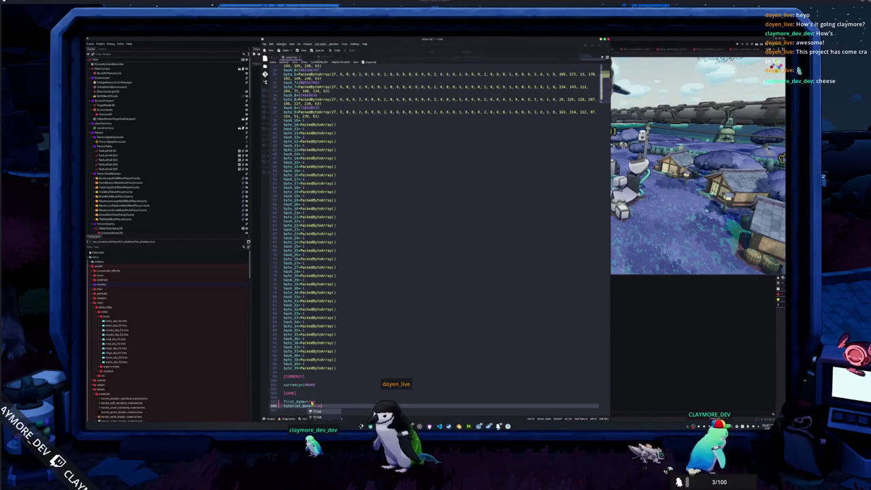
{"action": "key", "text": "Return"}
{"action": "key", "text": "F5"}
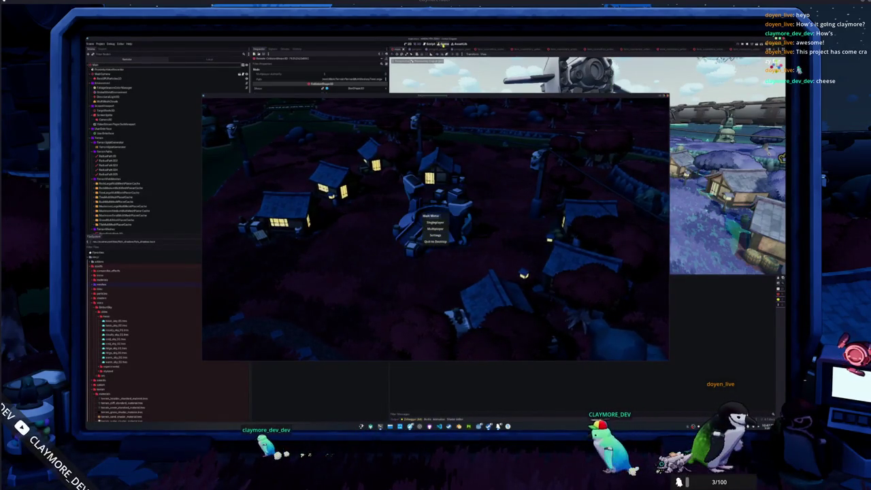
Step: Close the game window, relaunch it and choose Quit to Desktop
{"action": "left_click", "coordinate": [435, 241]}
{"action": "key", "text": "F5"}
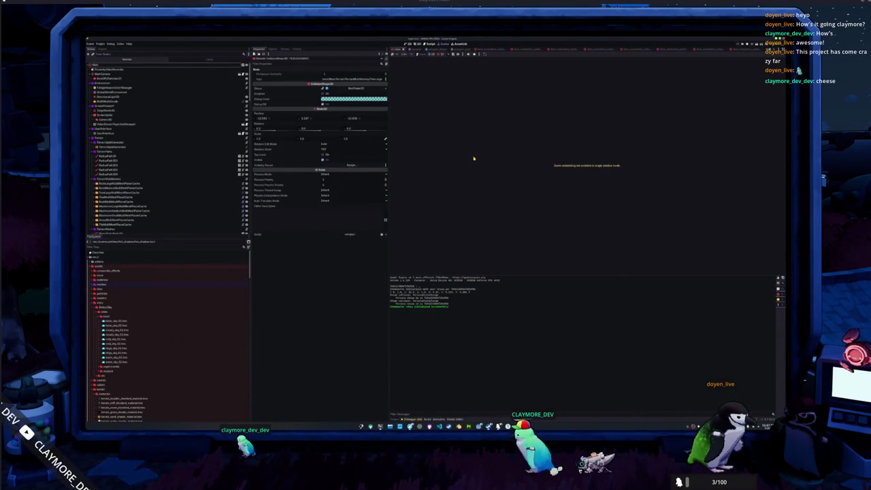
{"action": "left_click", "coordinate": [441, 242]}
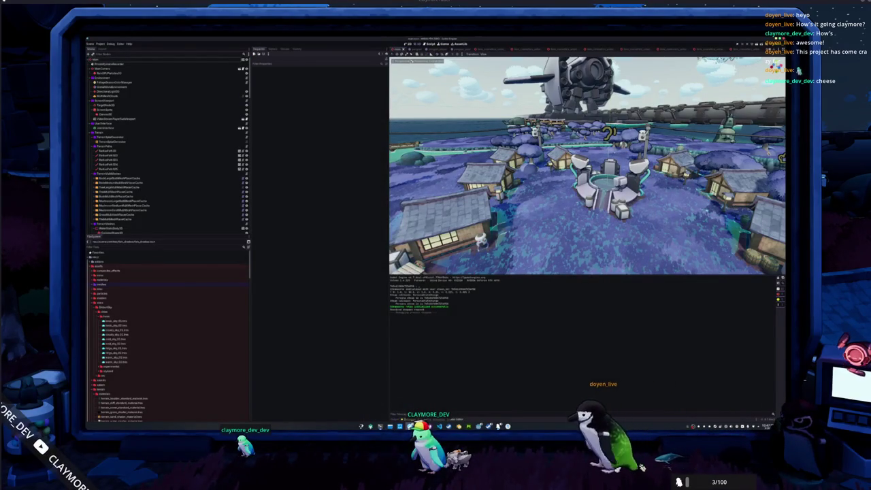
Step: Close the save-file editor and bring global_time.gd back up in VS Code
{"action": "key", "text": "alt+Tab"}
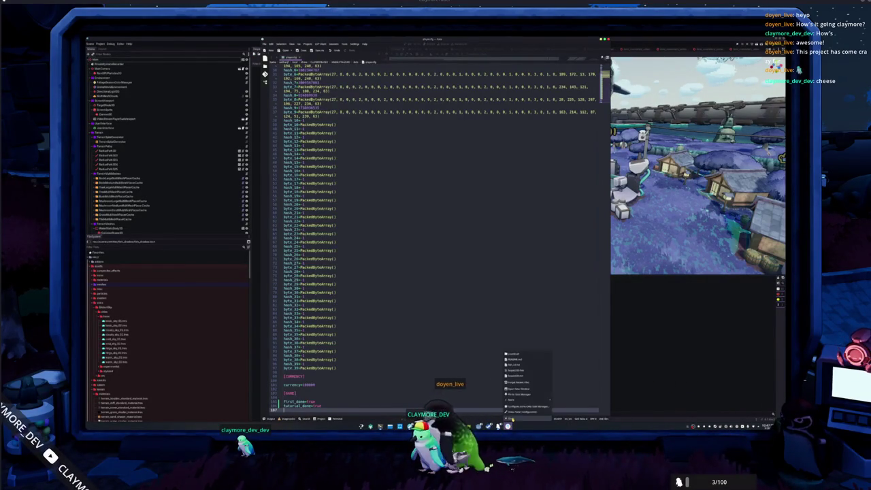
{"action": "left_click", "coordinate": [511, 419]}
{"action": "left_click", "coordinate": [504, 426]}
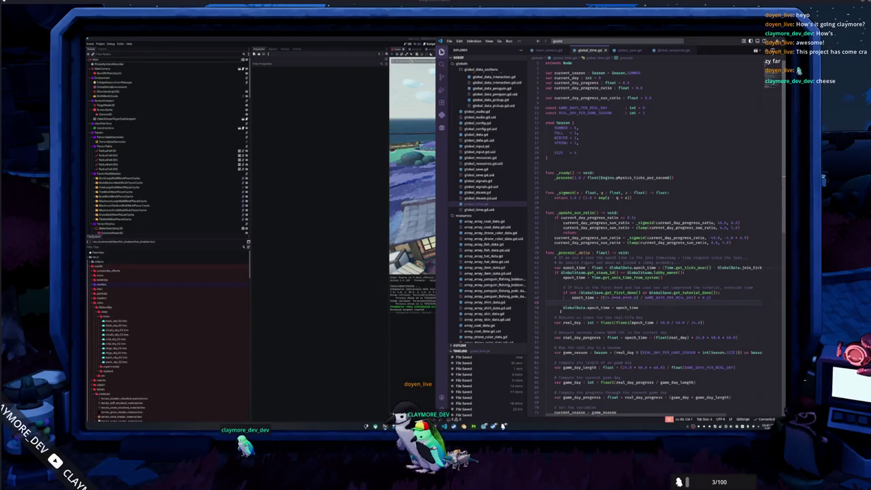
Step: Delete the blank line above 'GlobalData.epoch_time = epoch_time' and look over the script
{"action": "key", "text": "BackSpace"}
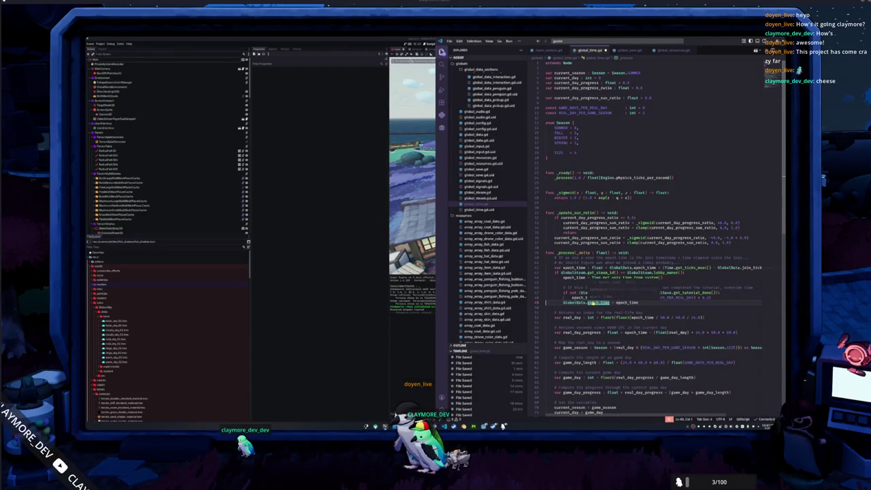
{"action": "scroll", "coordinate": [660, 238], "scroll_direction": "down", "scroll_amount": 2}
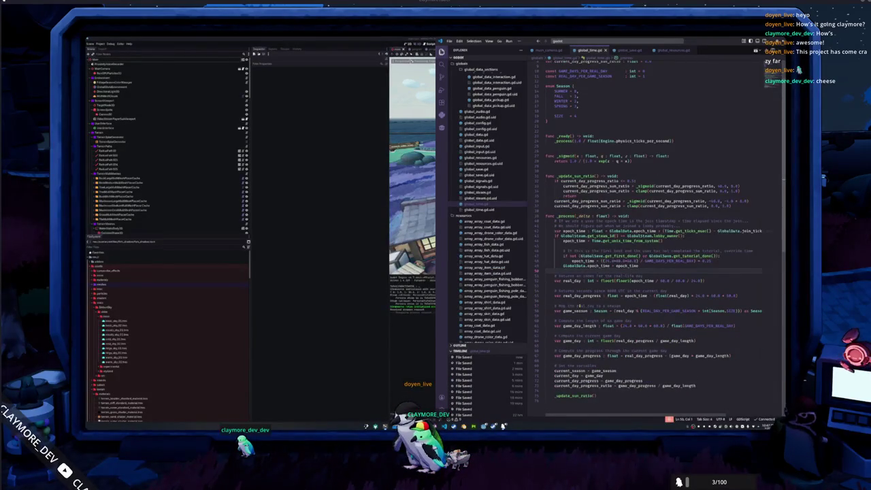
{"action": "scroll", "coordinate": [577, 308], "scroll_direction": "down", "scroll_amount": 1}
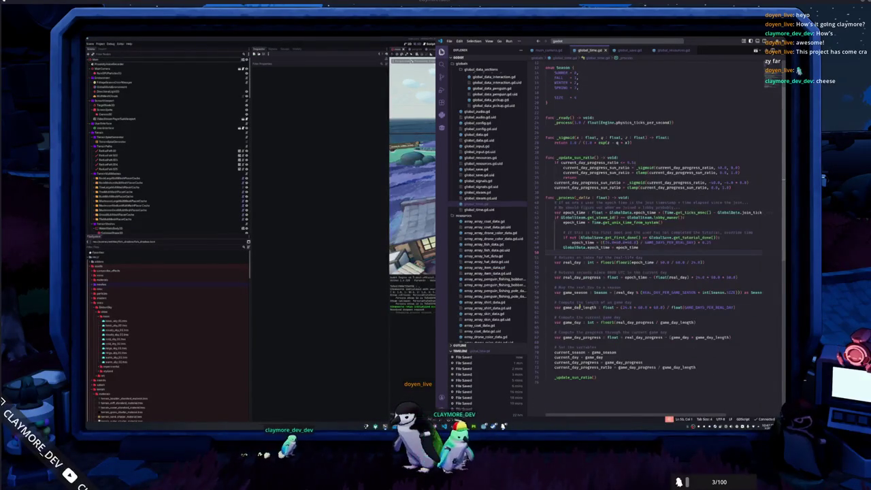
{"action": "scroll", "coordinate": [577, 307], "scroll_direction": "up", "scroll_amount": 2}
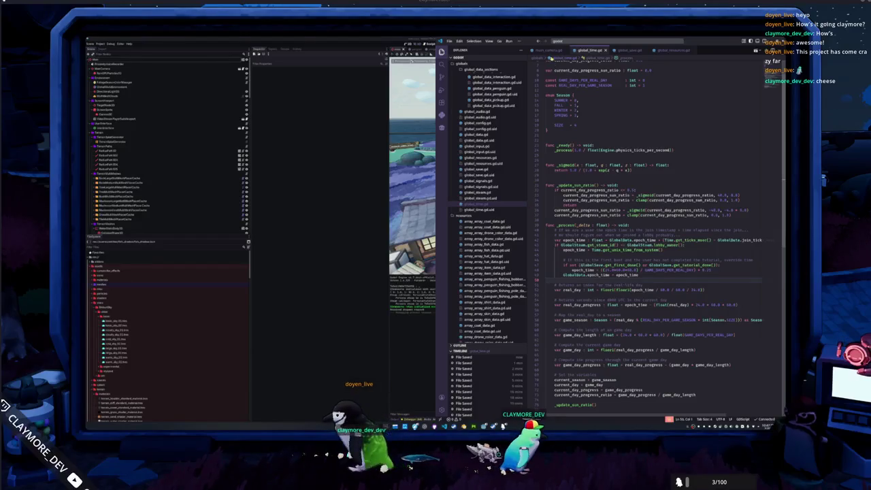
Step: In global_save.gd, change the saved first_done value to 'first_done or true'
{"action": "left_click", "coordinate": [483, 169]}
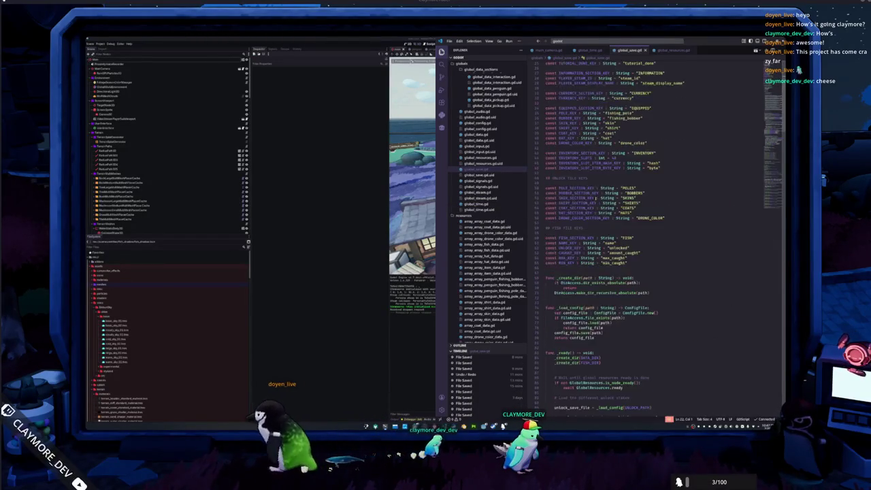
{"action": "scroll", "coordinate": [653, 272], "scroll_direction": "down", "scroll_amount": 15}
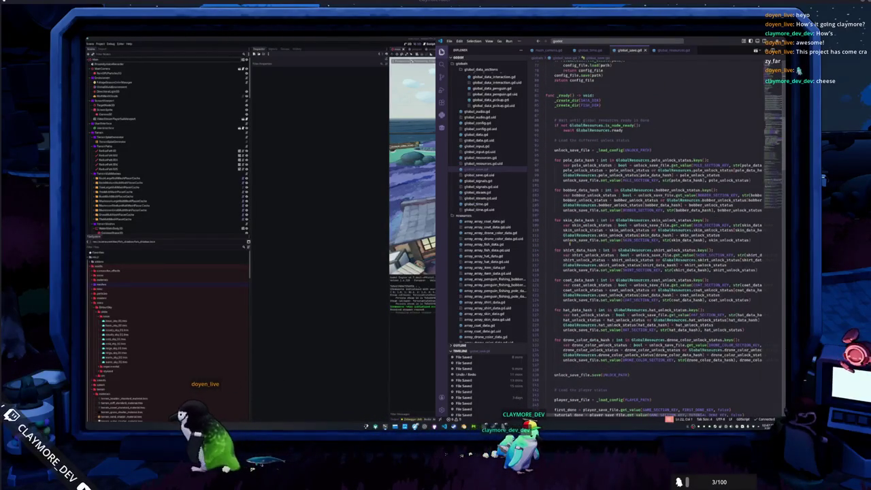
{"action": "scroll", "coordinate": [653, 272], "scroll_direction": "down", "scroll_amount": 10}
{"action": "double_click", "coordinate": [565, 253]}
{"action": "scroll", "coordinate": [565, 253], "scroll_direction": "down", "scroll_amount": 2}
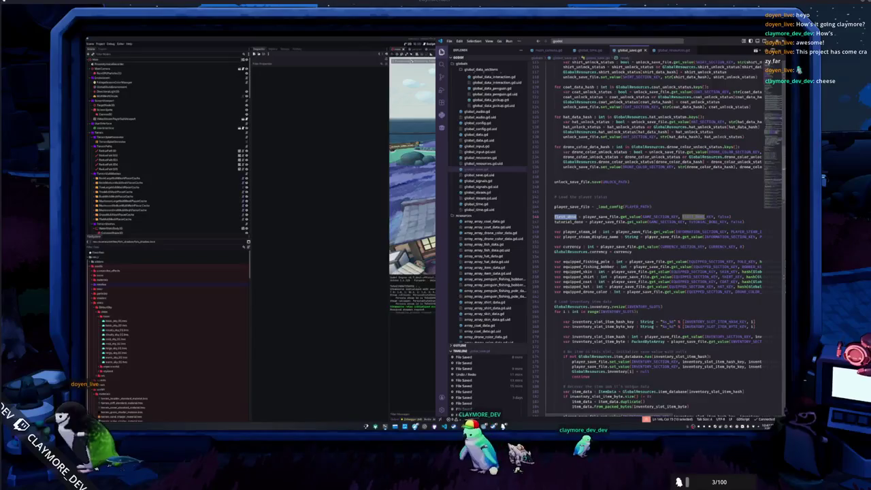
{"action": "scroll", "coordinate": [653, 239], "scroll_direction": "down", "scroll_amount": 10}
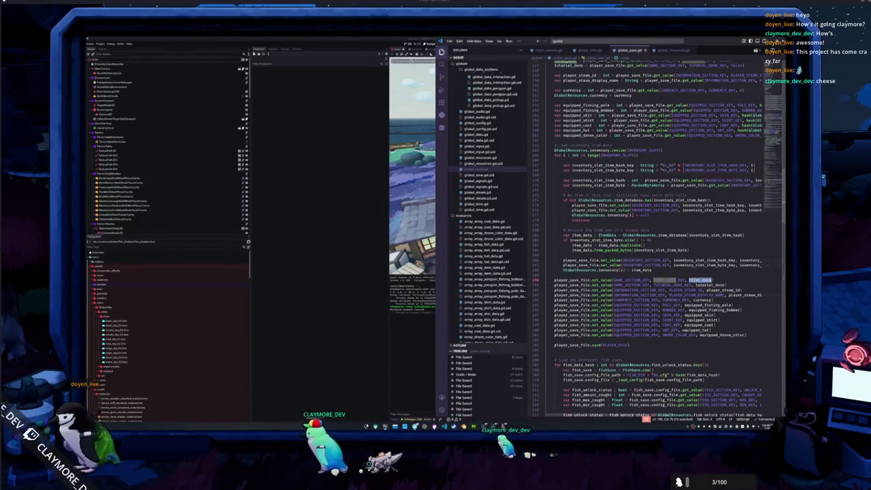
{"action": "type", "text": "or true"}
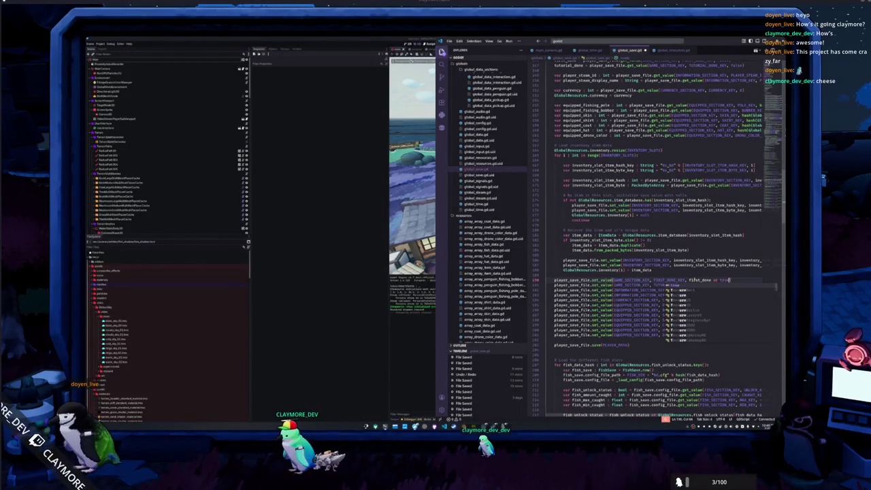
{"action": "key", "text": "Return"}
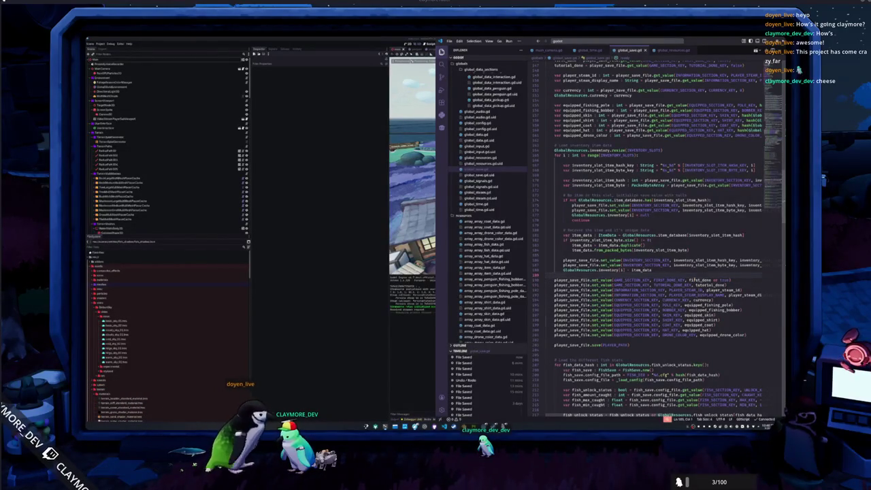
Step: Move to the tutorial_done line, then switch to the TODO checklist
{"action": "left_click", "coordinate": [726, 286]}
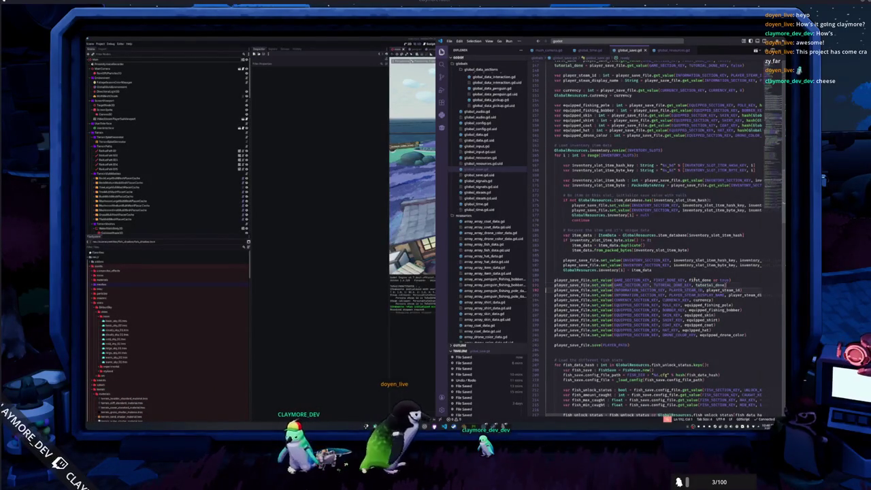
{"action": "scroll", "coordinate": [657, 272], "scroll_direction": "up", "scroll_amount": 7}
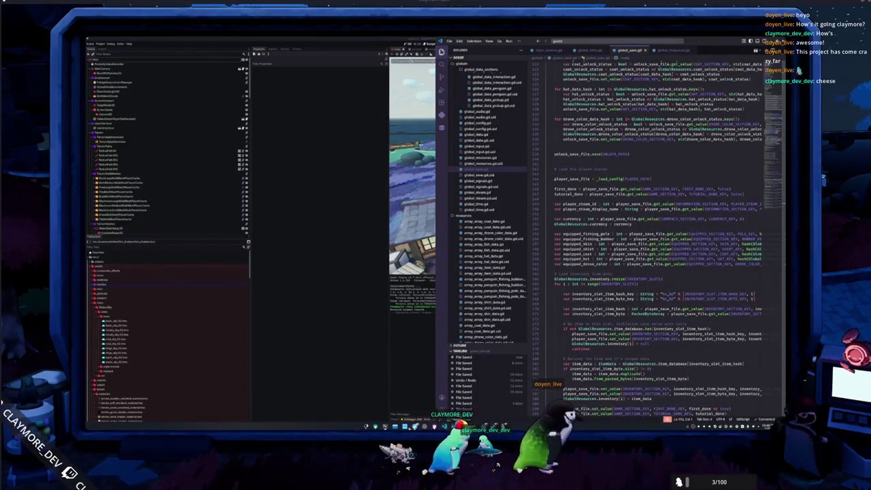
{"action": "key", "text": "alt+Tab"}
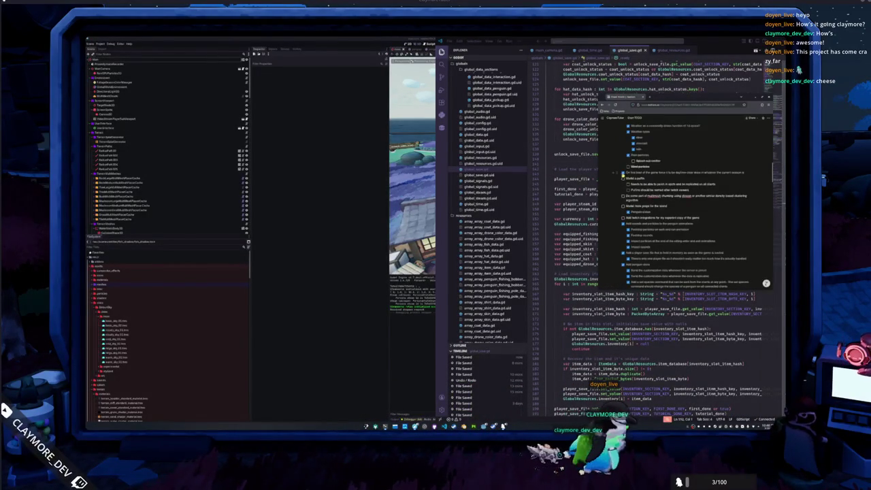
Step: Read through the later tasks on the TODO checklist, then return to the Godot editor
{"action": "scroll", "coordinate": [684, 204], "scroll_direction": "down", "scroll_amount": 10}
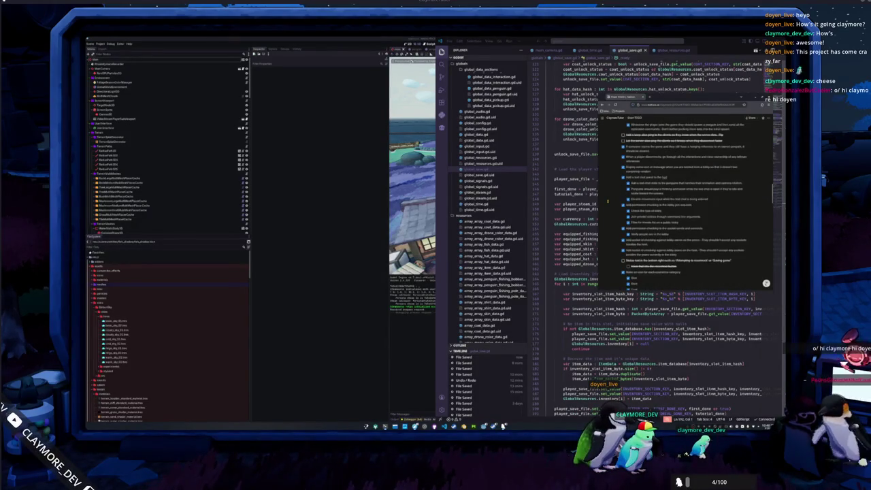
{"action": "scroll", "coordinate": [683, 205], "scroll_direction": "down", "scroll_amount": 5}
{"action": "scroll", "coordinate": [608, 202], "scroll_direction": "down", "scroll_amount": 10}
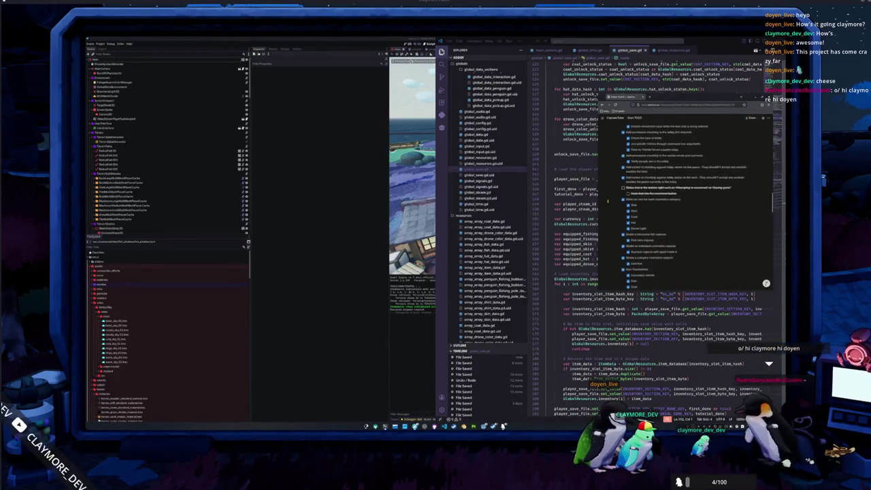
{"action": "scroll", "coordinate": [608, 201], "scroll_direction": "down", "scroll_amount": 10}
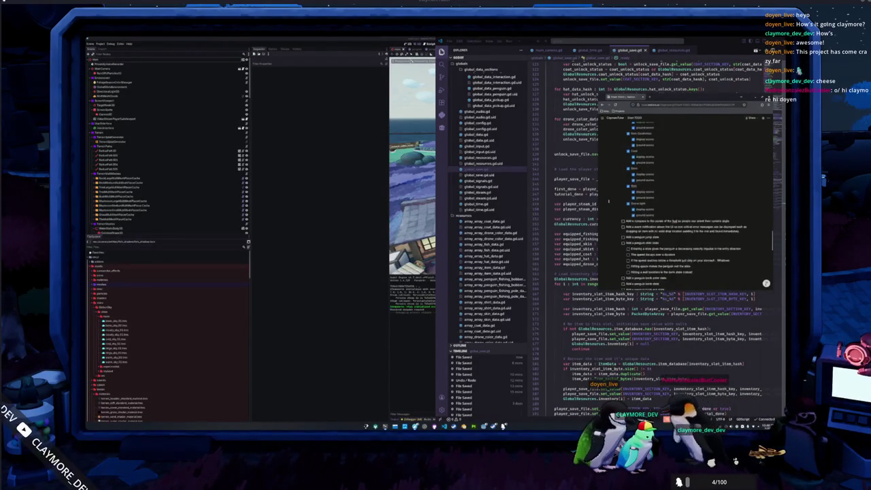
{"action": "scroll", "coordinate": [608, 202], "scroll_direction": "up", "scroll_amount": 1}
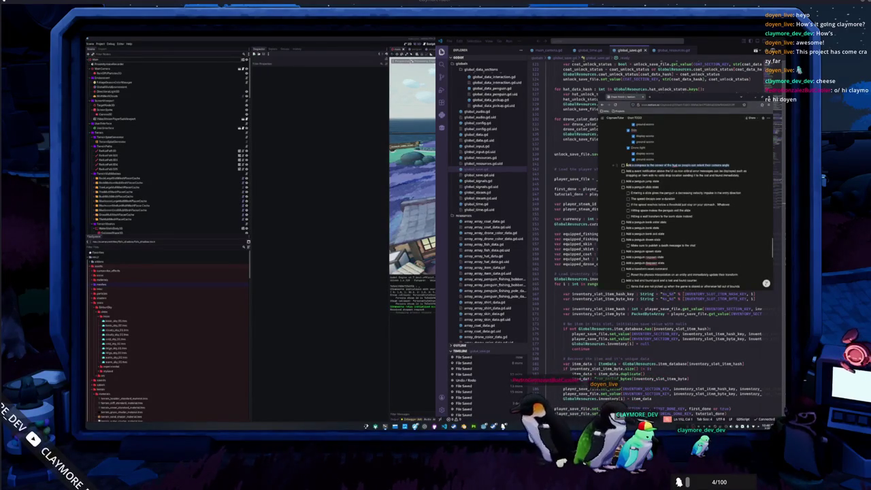
{"action": "left_click", "coordinate": [429, 356]}
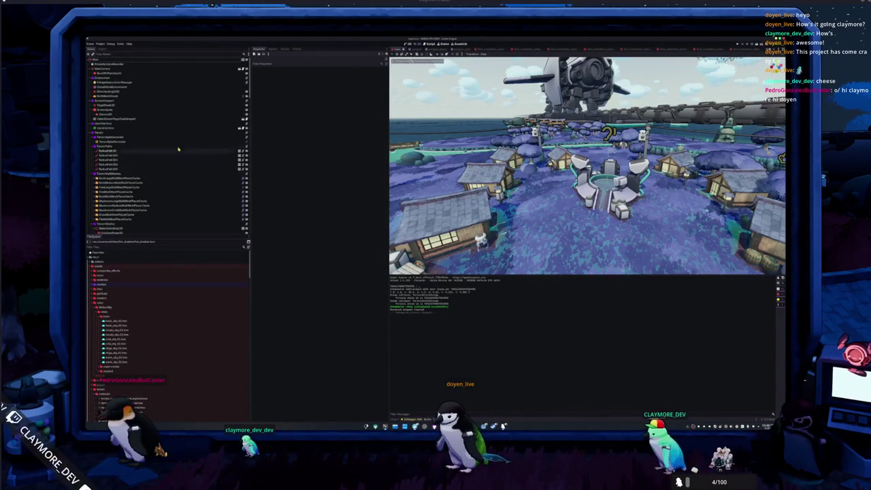
Step: Open the UserInterface scene in the 2D editor and select its top node
{"action": "left_click", "coordinate": [236, 129]}
{"action": "left_click", "coordinate": [241, 129]}
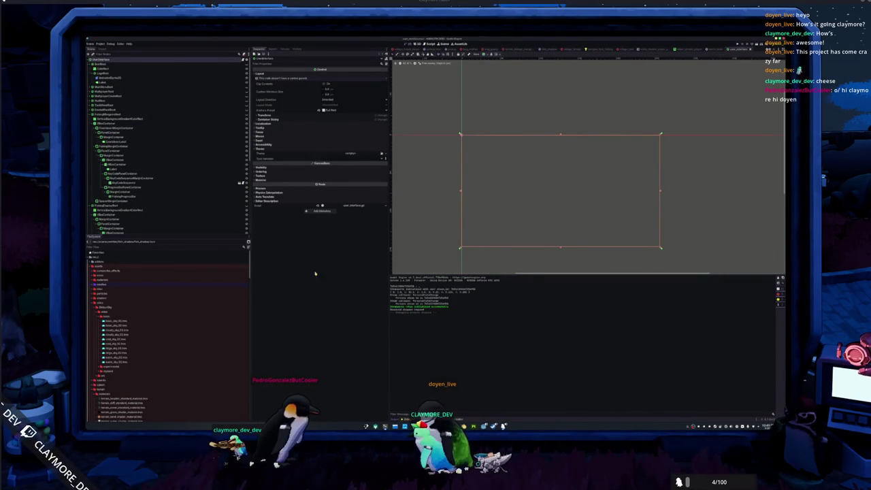
{"action": "left_click", "coordinate": [123, 75]}
{"action": "left_click", "coordinate": [179, 65]}
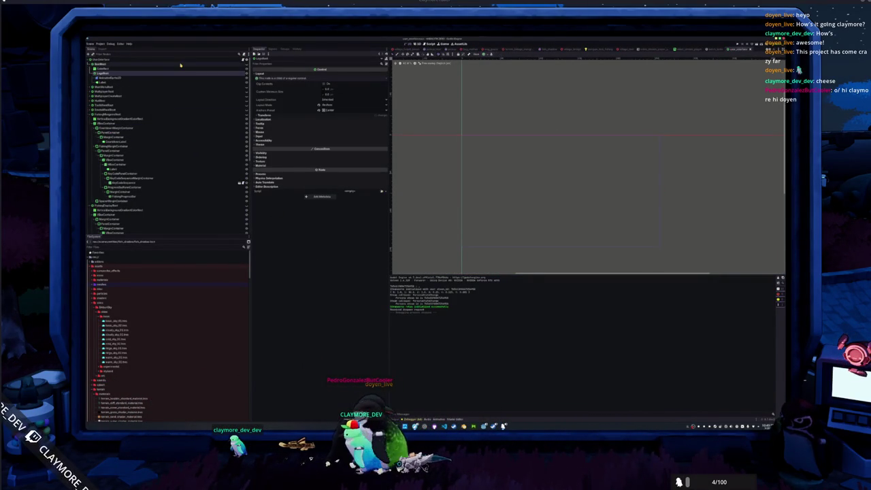
Step: Collapse the expanded branches of the UserInterface scene tree
{"action": "key", "text": "Left"}
{"action": "key", "text": "Down"}
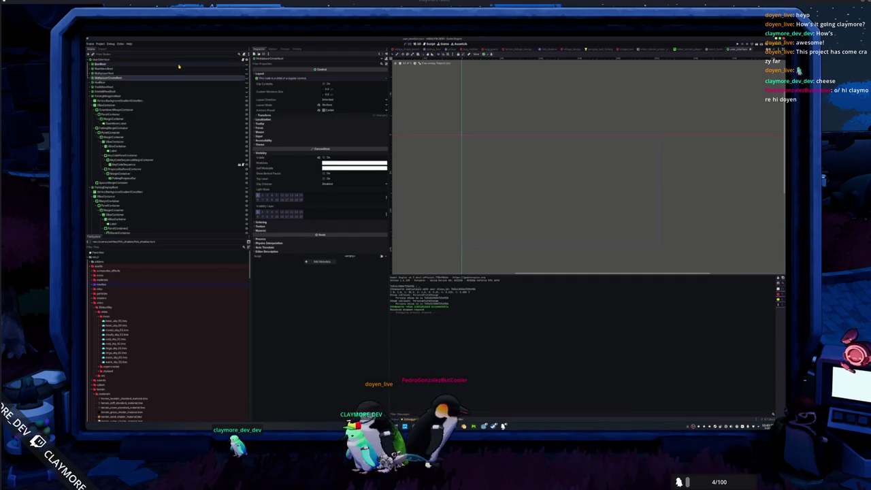
{"action": "key", "text": "Left"}
{"action": "key", "text": "Down"}
{"action": "key", "text": "Down"}
{"action": "key", "text": "Down"}
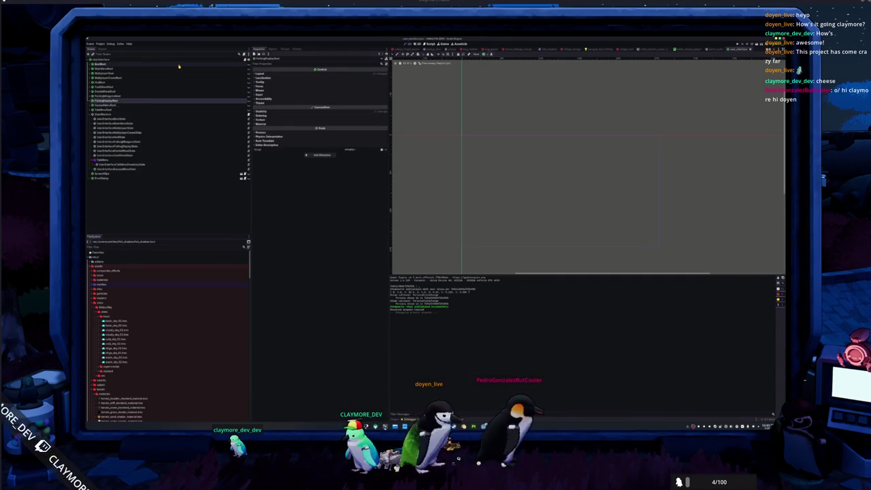
{"action": "key", "text": "Down"}
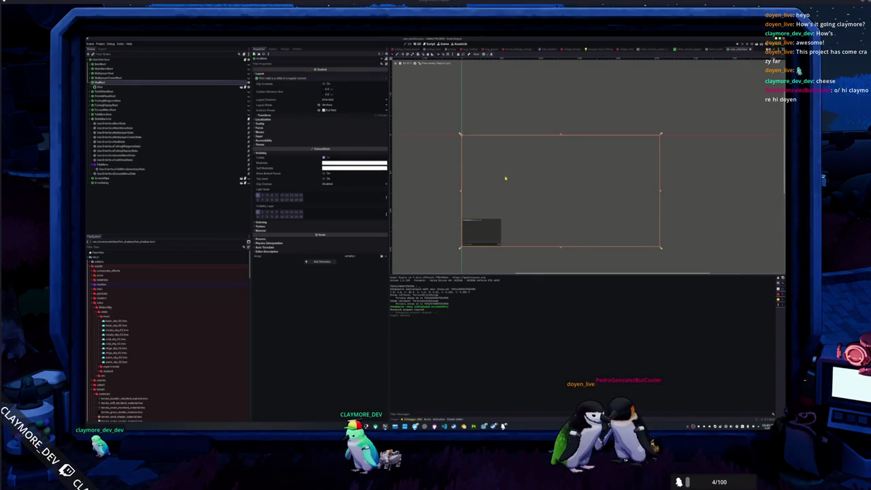
Step: Center and zoom the 2D view on the frame, check the to-do list, and run the project
{"action": "left_click_drag", "start_coordinate": [505, 178], "coordinate": [481, 122]}
{"action": "scroll", "coordinate": [480, 122], "scroll_direction": "up", "scroll_amount": 2}
{"action": "left_click_drag", "start_coordinate": [482, 184], "coordinate": [473, 160]}
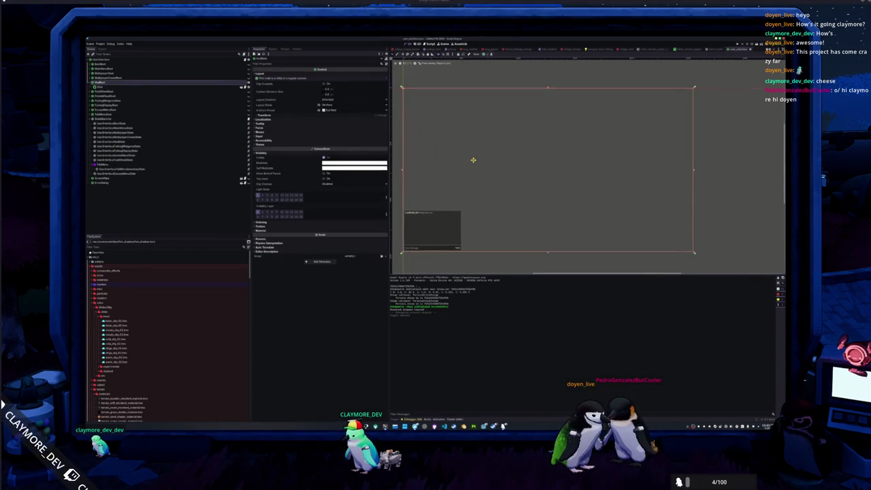
{"action": "scroll", "coordinate": [480, 174], "scroll_direction": "up", "scroll_amount": 3}
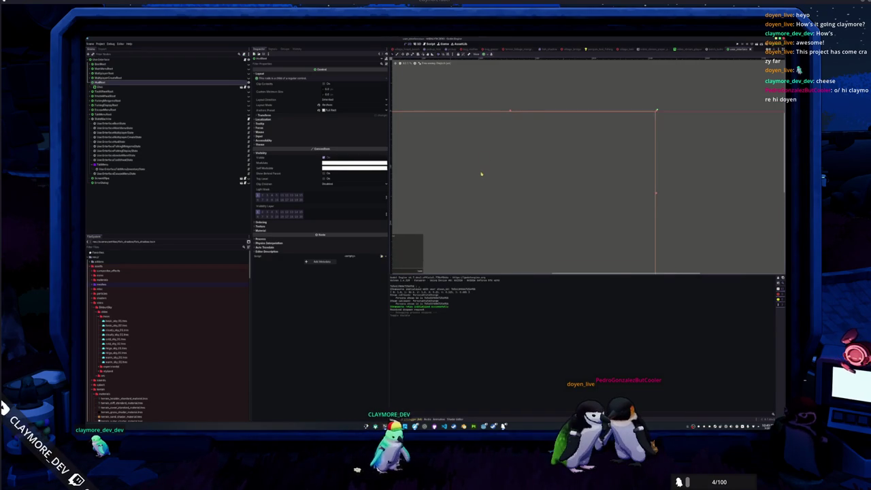
{"action": "key", "text": "alt+Tab"}
{"action": "key", "text": "alt+Tab"}
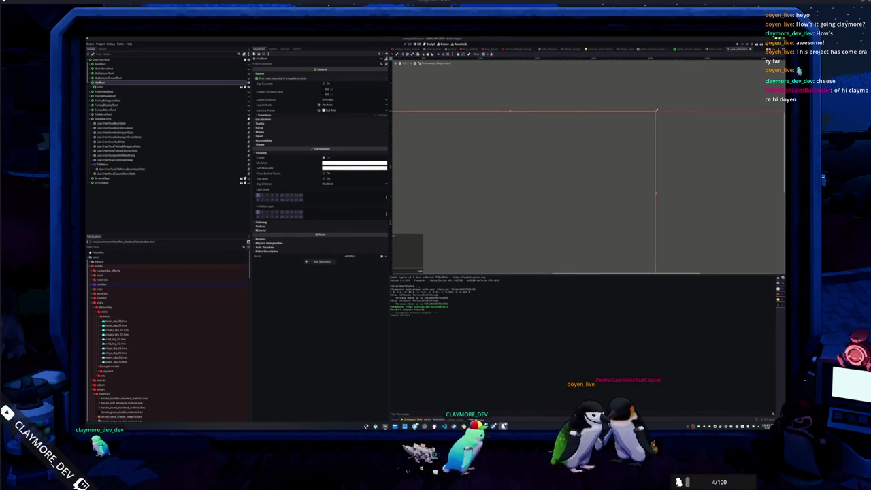
{"action": "key", "text": "F5"}
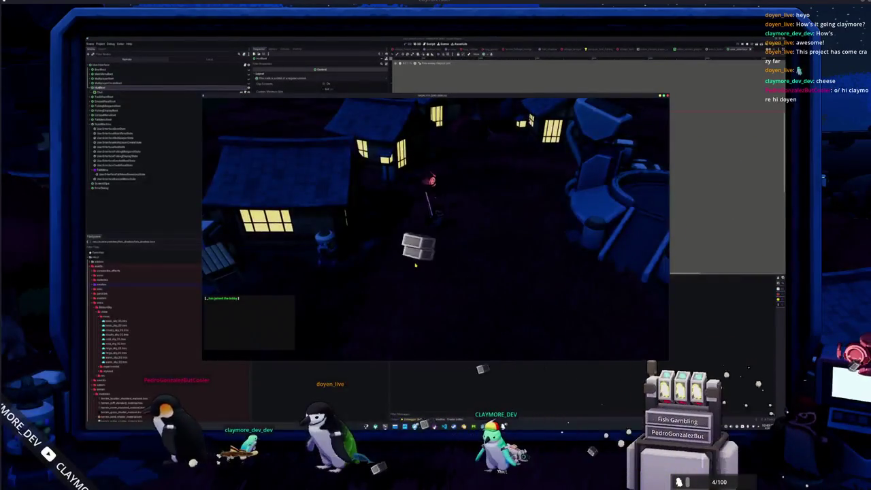
Step: Open and close the in-game Inventory with the Tab hotkey
{"action": "key", "text": "Tab"}
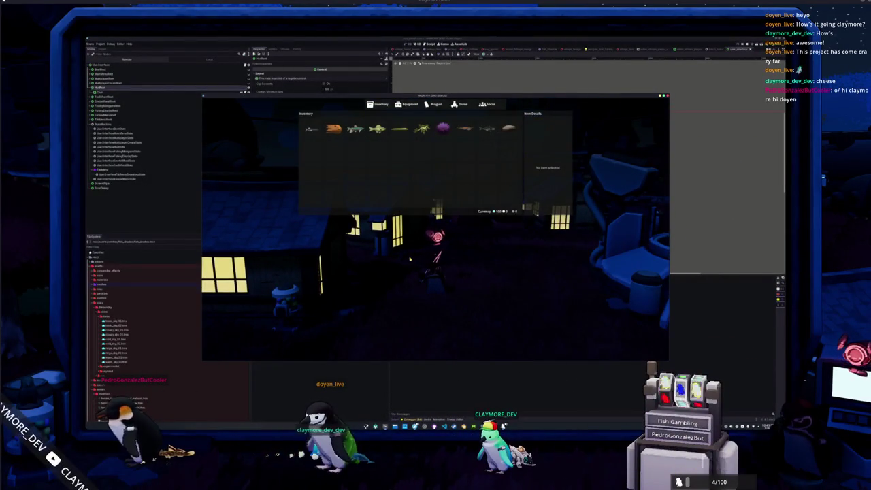
{"action": "key", "text": "Tab"}
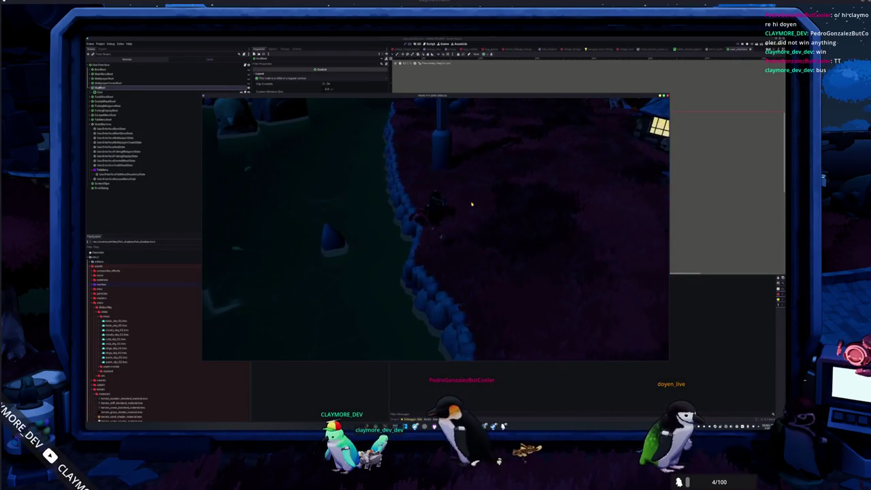
Step: Walk the character up past the blue statue and rock, then along the fence to the water's edge
{"action": "key", "text": "w"}
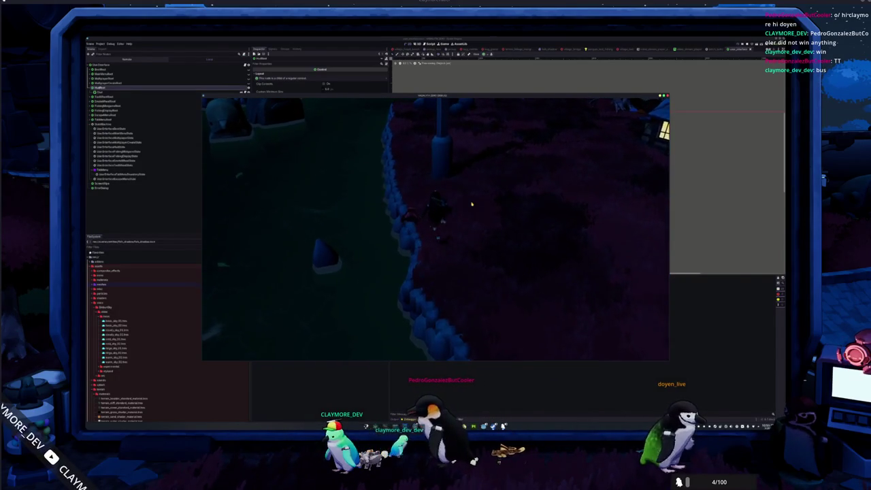
{"action": "key", "text": "w"}
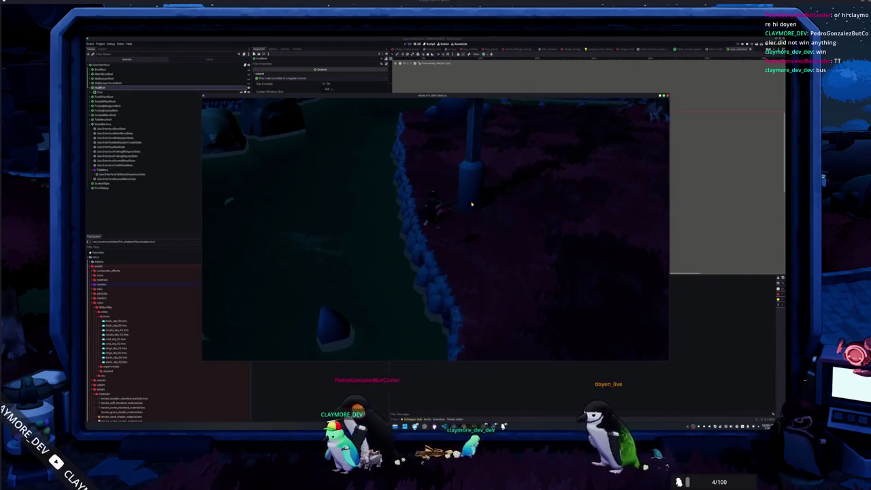
{"action": "key", "text": "w"}
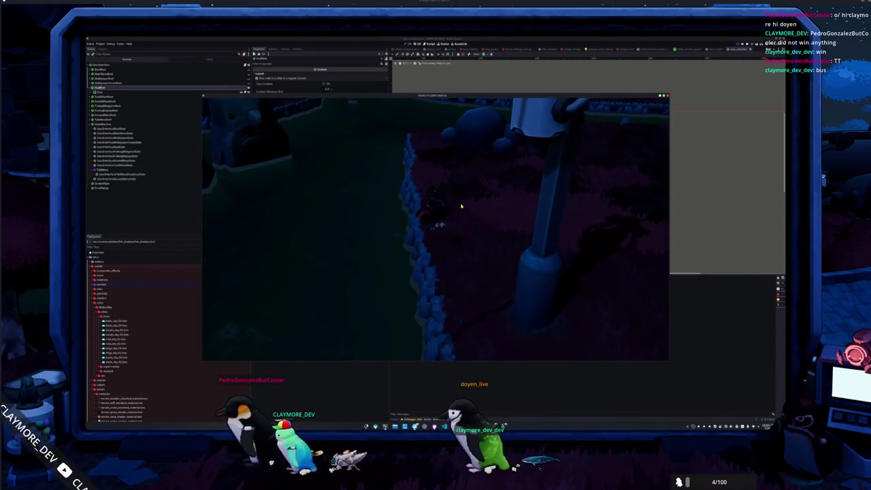
{"action": "key", "text": "w"}
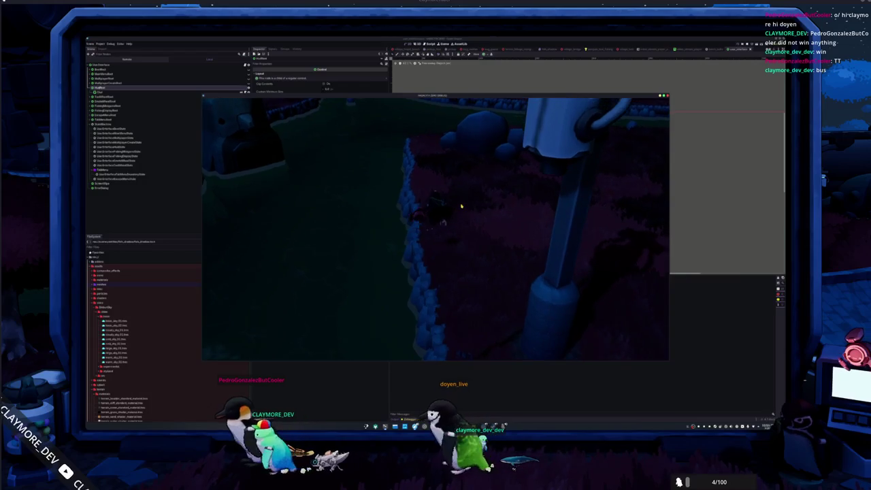
{"action": "key", "text": "w"}
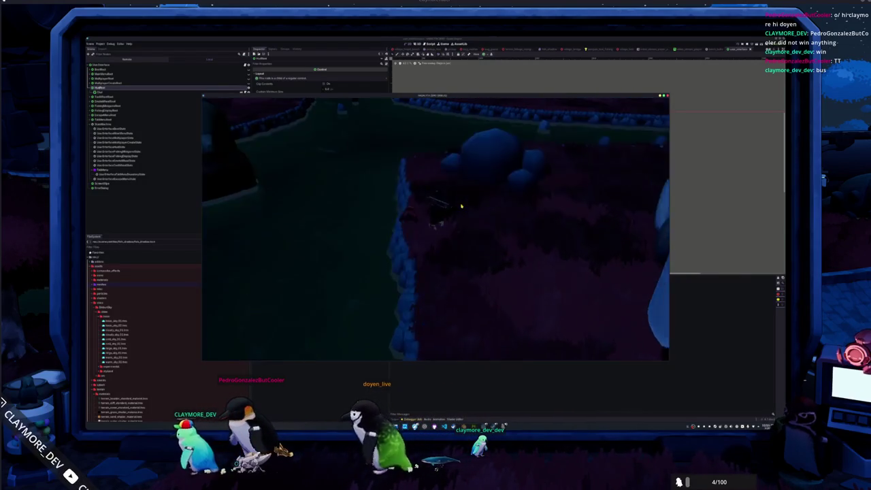
{"action": "key", "text": "w"}
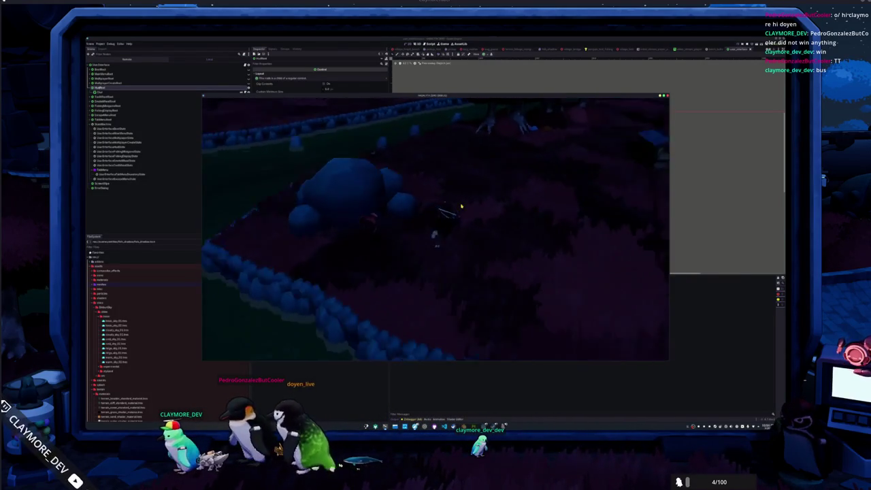
{"action": "key", "text": "w"}
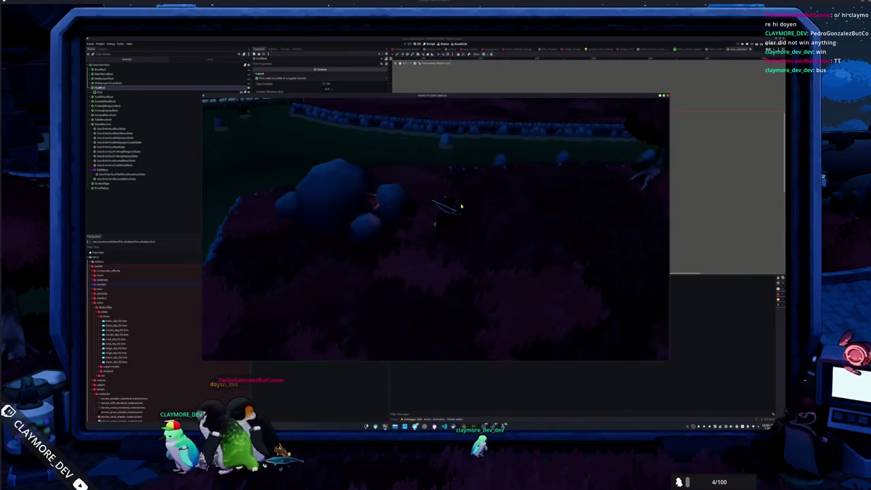
{"action": "key", "text": "w"}
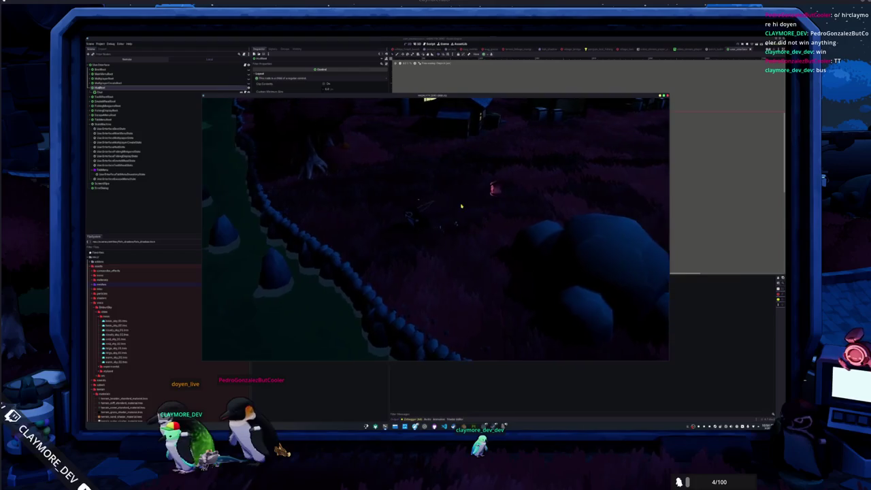
{"action": "key", "text": "w"}
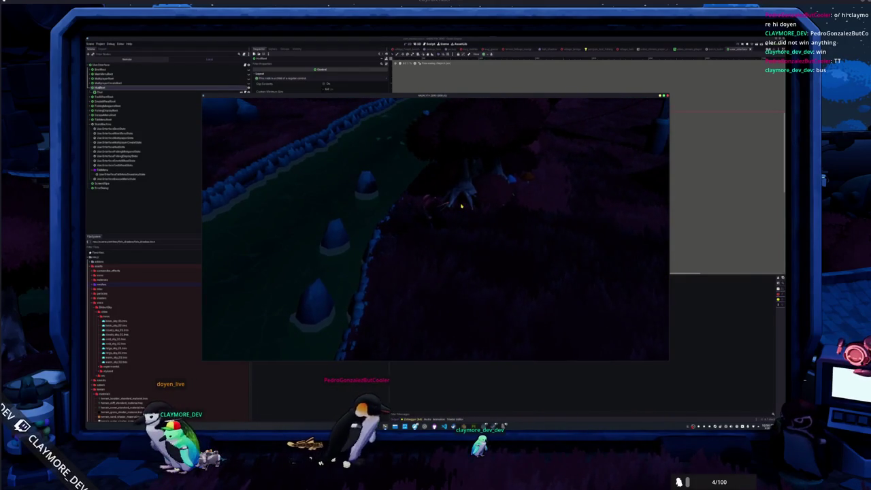
{"action": "key", "text": "w"}
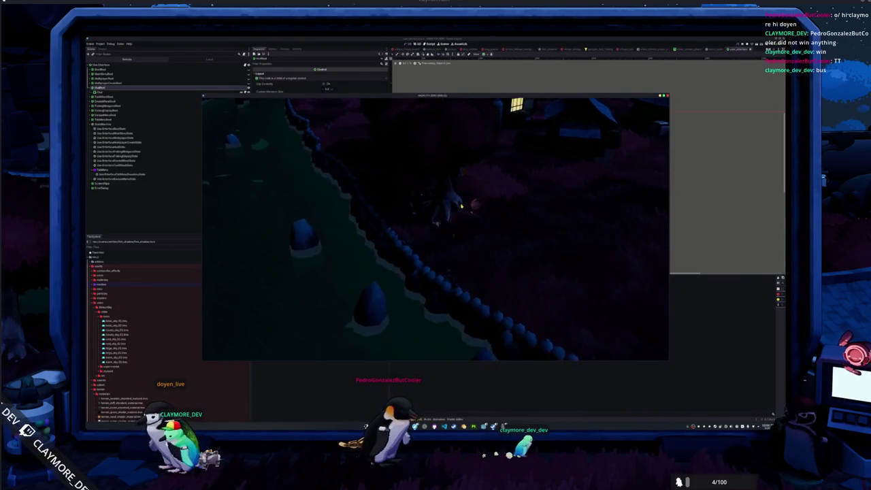
{"action": "key", "text": "w"}
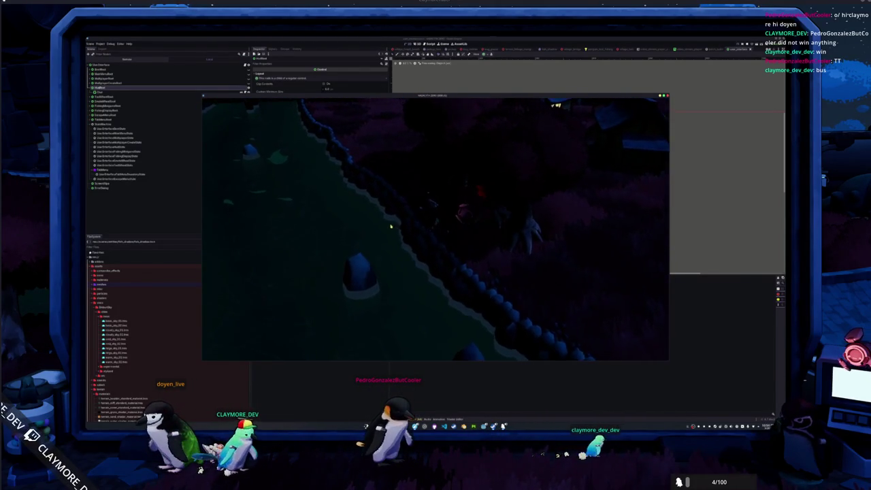
{"action": "key", "text": "w"}
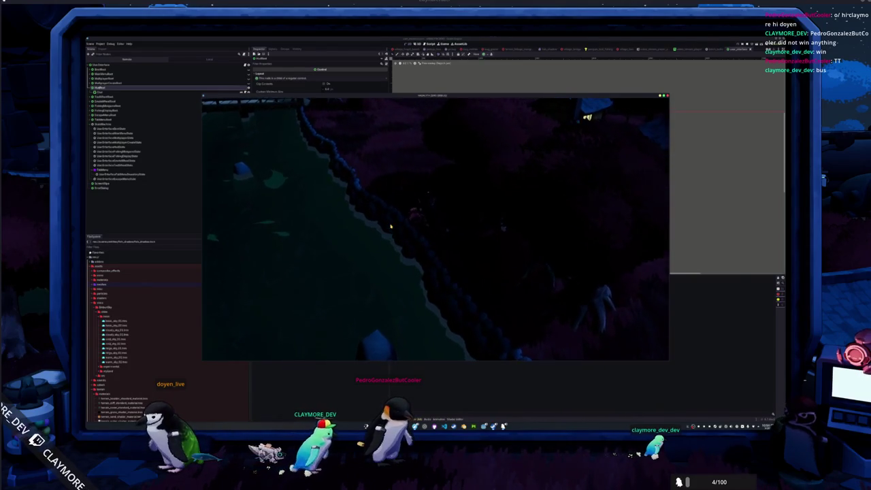
{"action": "key", "text": "w"}
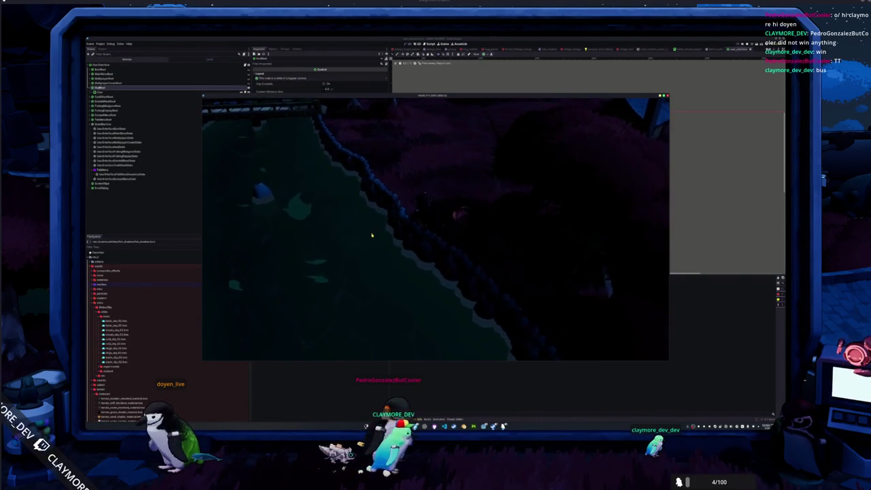
{"action": "key", "text": "w"}
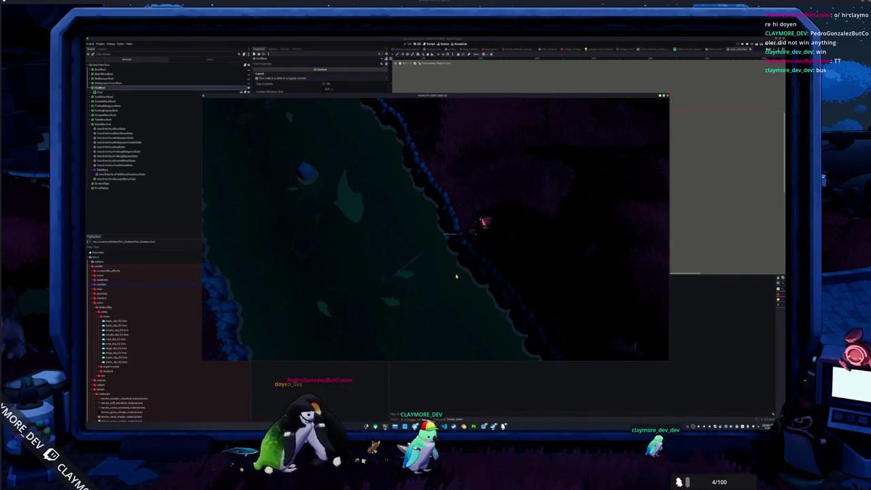
{"action": "key", "text": "w"}
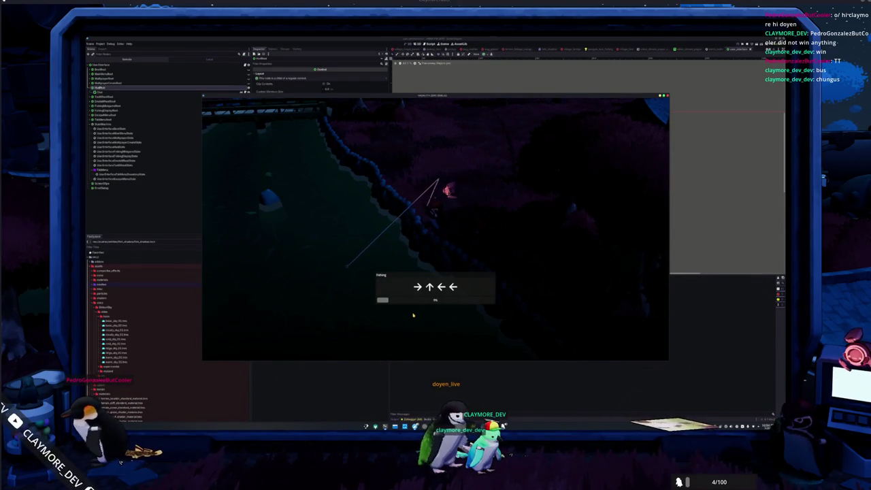
Step: Enter the Down, Left, Up, Left, Down arrow prompts to finish the fishing round by the fence
{"action": "key", "text": "Down"}
{"action": "key", "text": "Left"}
{"action": "key", "text": "Left"}
{"action": "key", "text": "Up"}
{"action": "key", "text": "Up"}
{"action": "key", "text": "Up"}
{"action": "key", "text": "Up"}
{"action": "key", "text": "Left"}
{"action": "key", "text": "Down"}
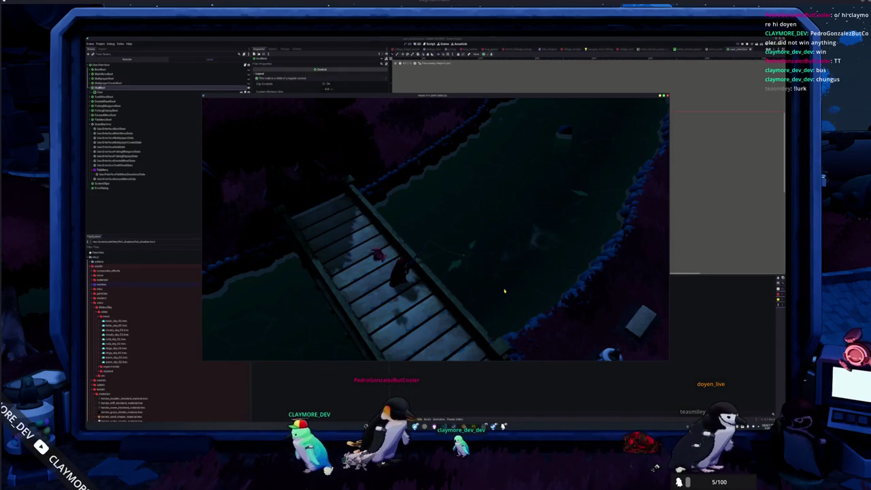
Step: Cast from the bridge and enter the Left, Left, Right, Up, Left, Right, Down arrows to land a fish
{"action": "left_click", "coordinate": [504, 292]}
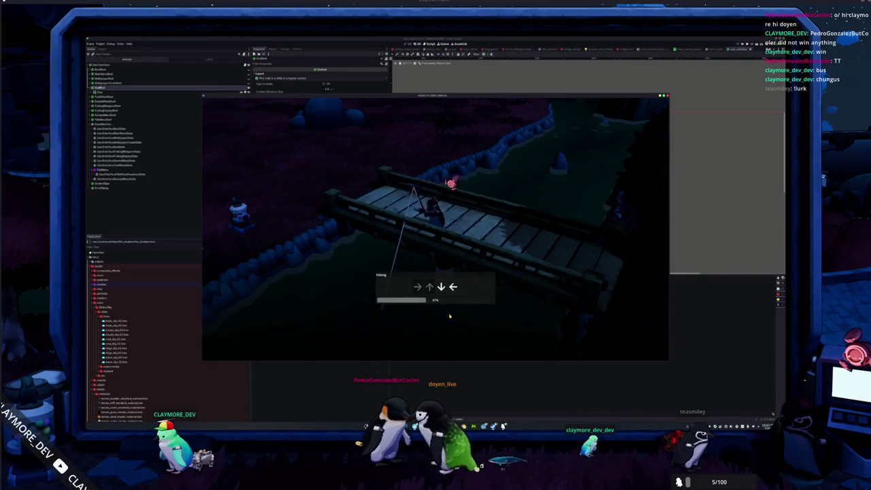
{"action": "key", "text": "Left"}
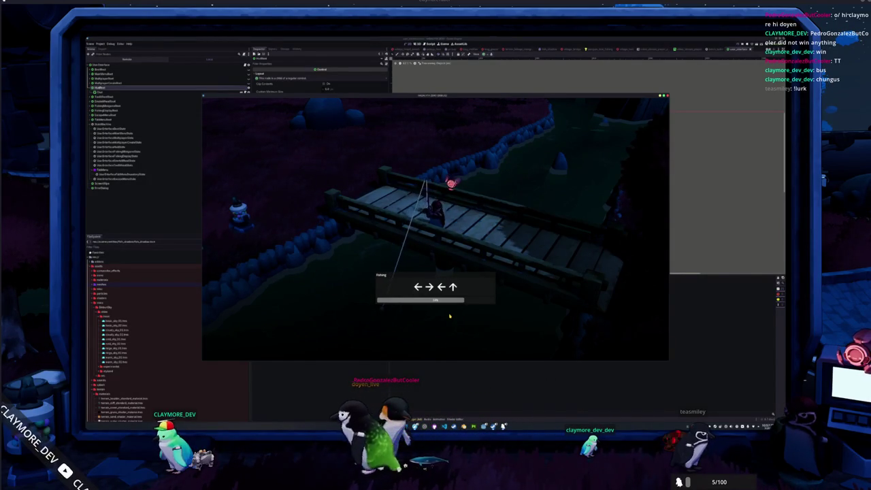
{"action": "key", "text": "Left"}
{"action": "key", "text": "Right"}
{"action": "key", "text": "Left"}
{"action": "key", "text": "Up"}
{"action": "key", "text": "Left"}
{"action": "key", "text": "Right"}
{"action": "key", "text": "Down"}
{"action": "key", "text": "Left"}
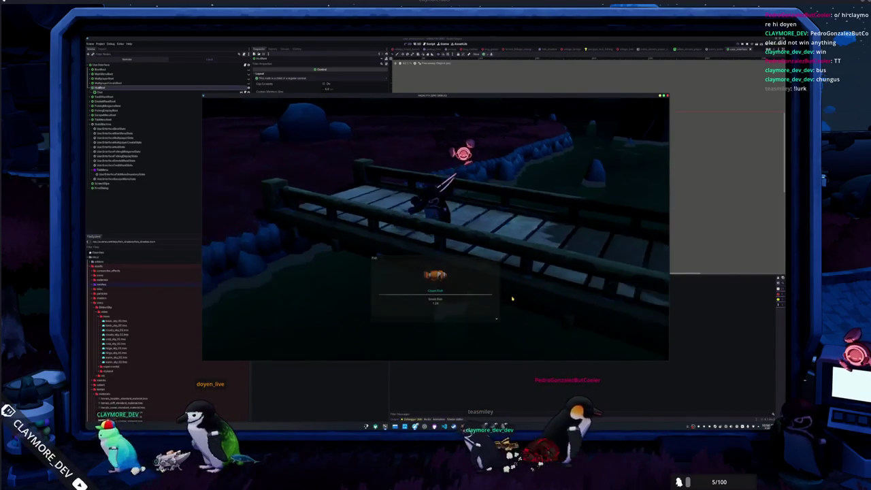
{"action": "key", "text": "alt+Tab"}
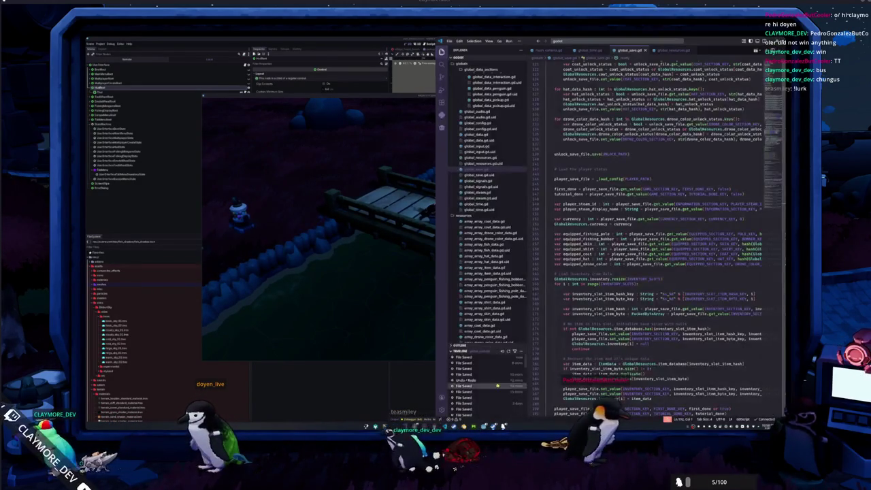
Step: Quick-open fish_shadow.gd, expand its state folder and open fish_shadow_caught_state.gd
{"action": "scroll", "coordinate": [480, 294], "scroll_direction": "down", "scroll_amount": 5}
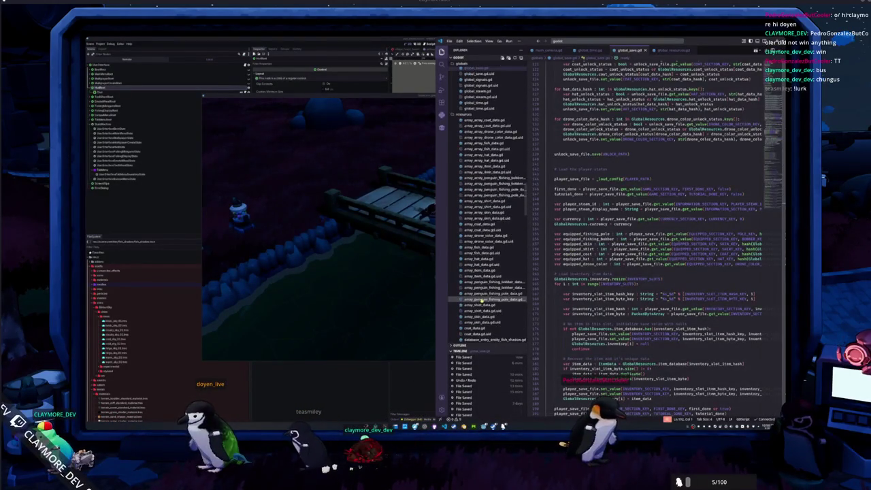
{"action": "left_click", "coordinate": [602, 42]}
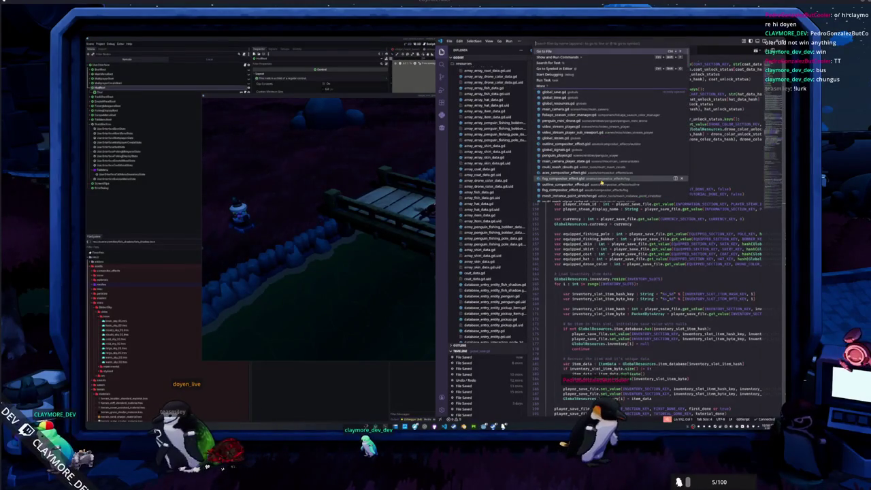
{"action": "type", "text": "fish"}
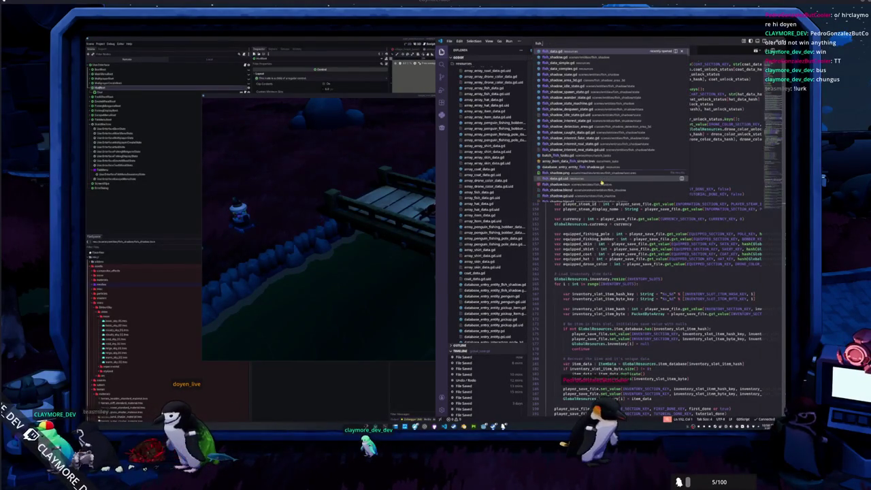
{"action": "type", "text": "shadow"}
{"action": "key", "text": "Return"}
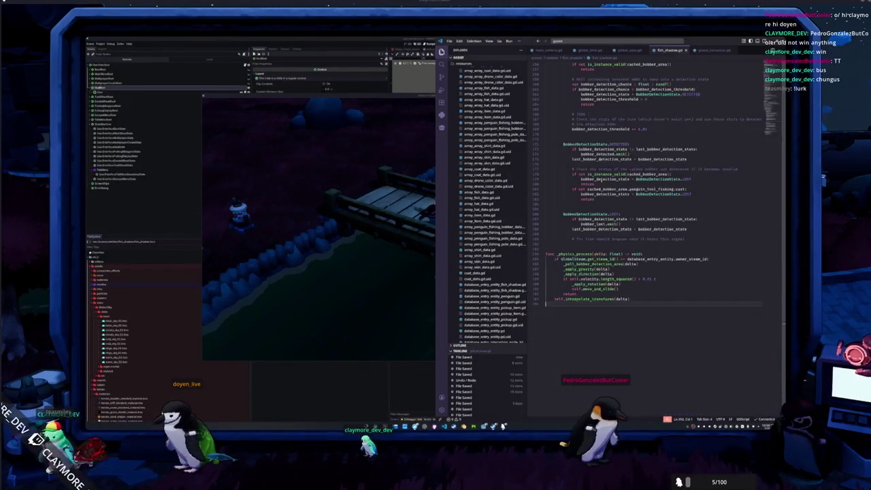
{"action": "left_click", "coordinate": [485, 182]}
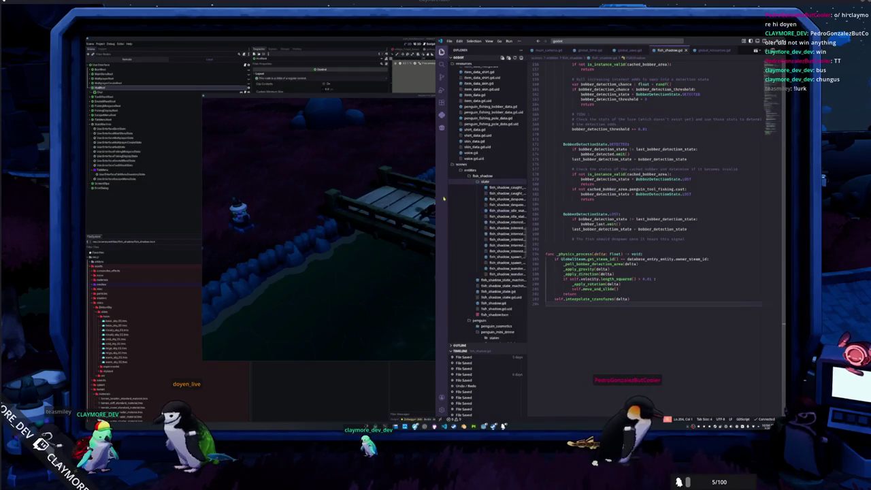
{"action": "left_click_drag", "start_coordinate": [434, 201], "coordinate": [368, 202]}
{"action": "left_click", "coordinate": [423, 194]}
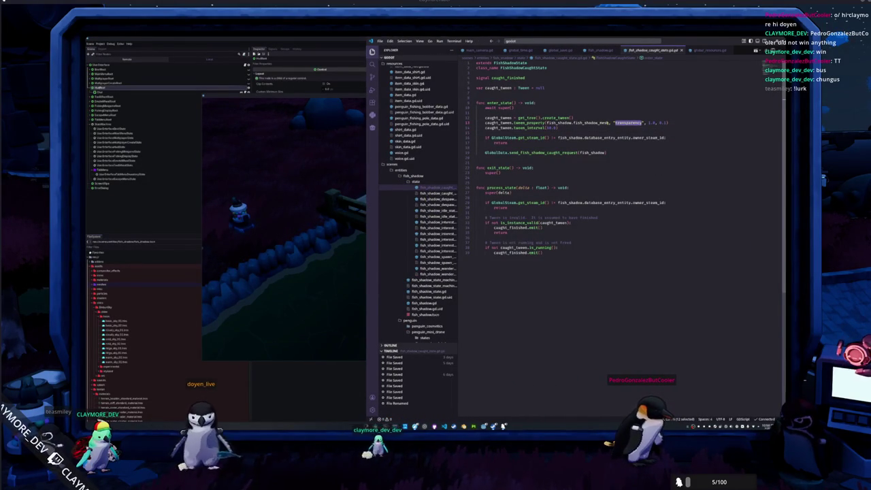
Step: Try renaming the tweened property, undo, then inspect fish_shadow_mesh and scale_mult in fish_shadow.gd
{"action": "key", "text": "ctrl+d"}
{"action": "type", "text": "scal"}
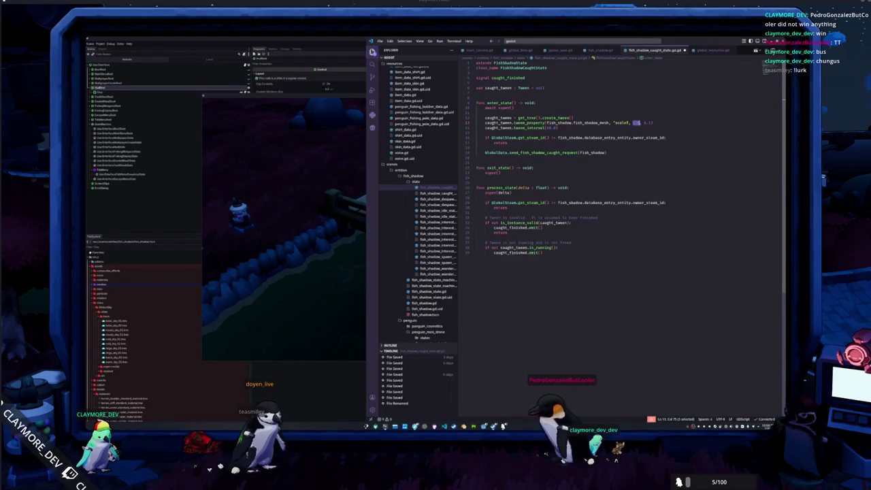
{"action": "key", "text": "ctrl+z"}
{"action": "key", "text": "ctrl+z"}
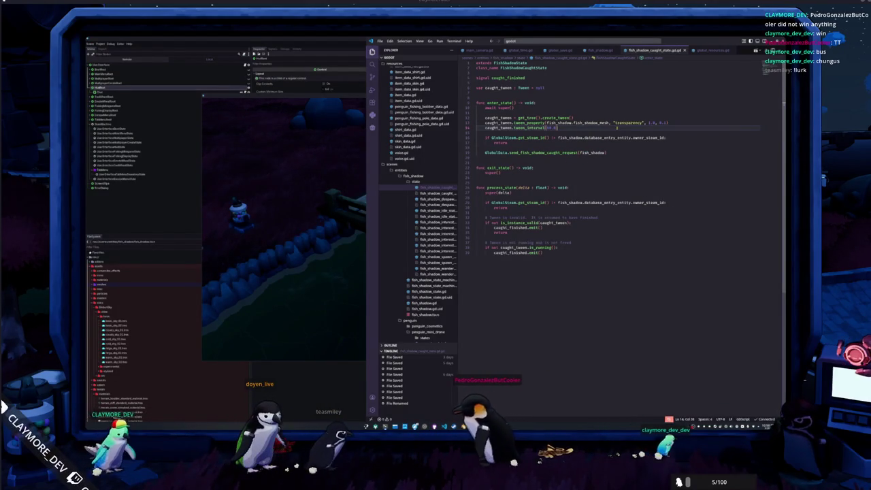
{"action": "mouse_move", "coordinate": [591, 124]}
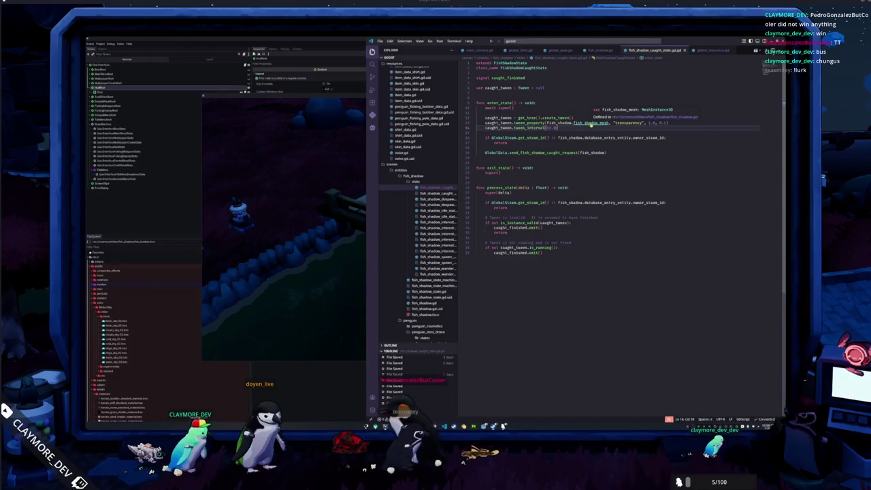
{"action": "left_click", "coordinate": [590, 124], "text": "ctrl"}
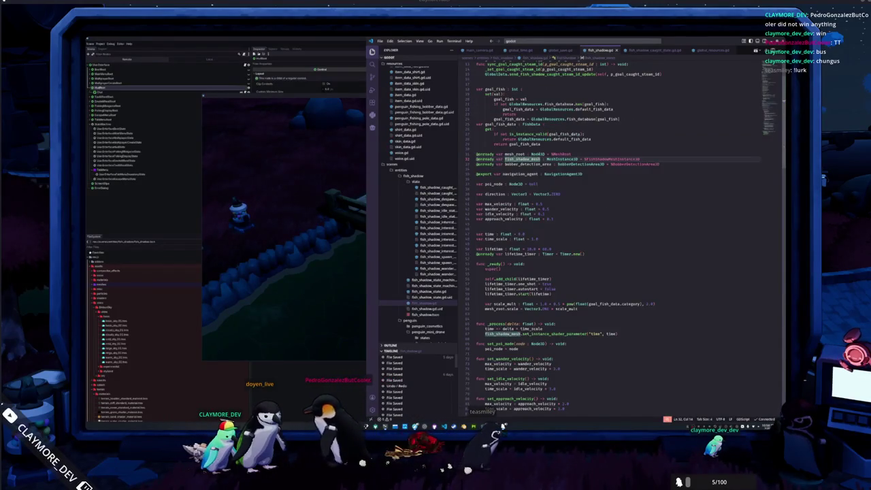
{"action": "scroll", "coordinate": [571, 167], "scroll_direction": "down", "scroll_amount": 10}
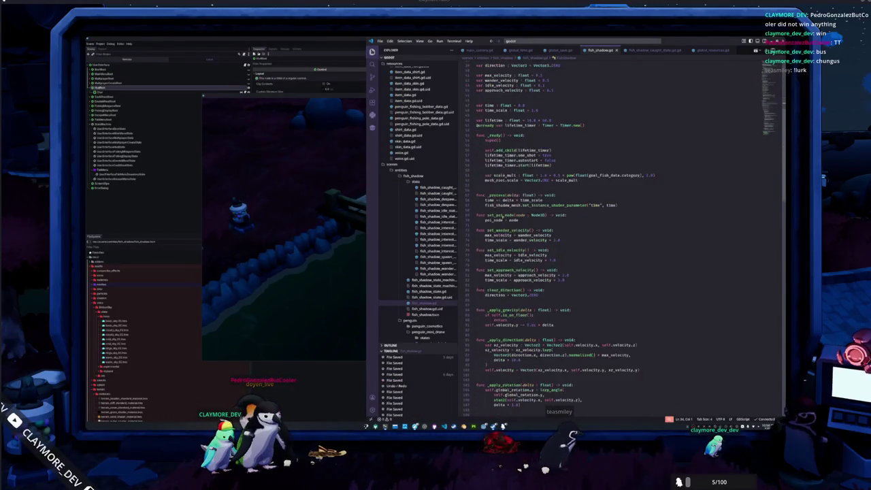
{"action": "scroll", "coordinate": [558, 267], "scroll_direction": "down", "scroll_amount": 3}
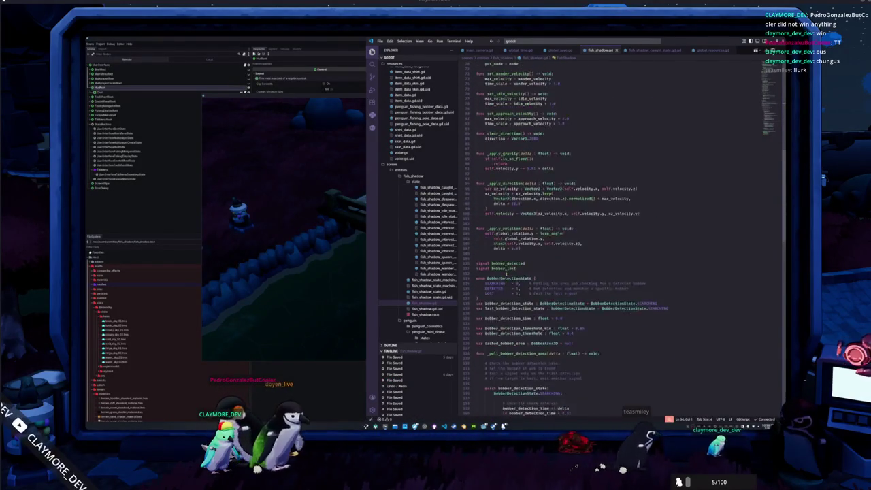
{"action": "scroll", "coordinate": [579, 239], "scroll_direction": "up", "scroll_amount": 10}
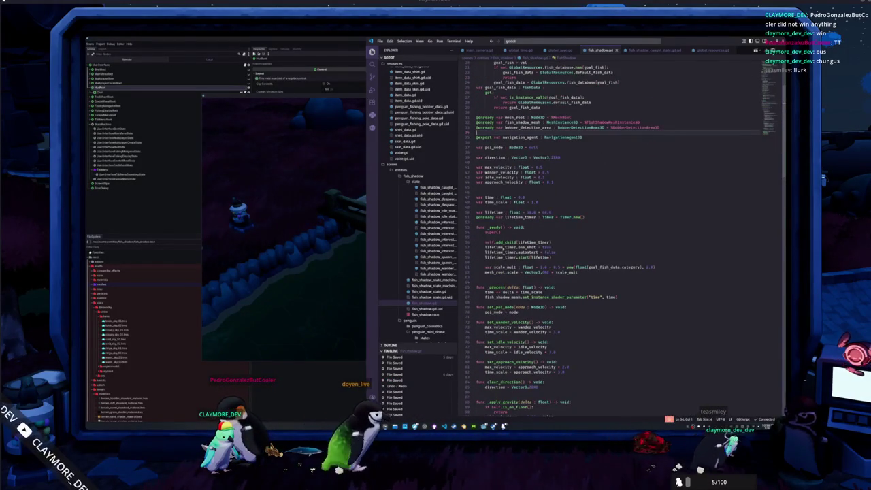
{"action": "double_click", "coordinate": [505, 267]}
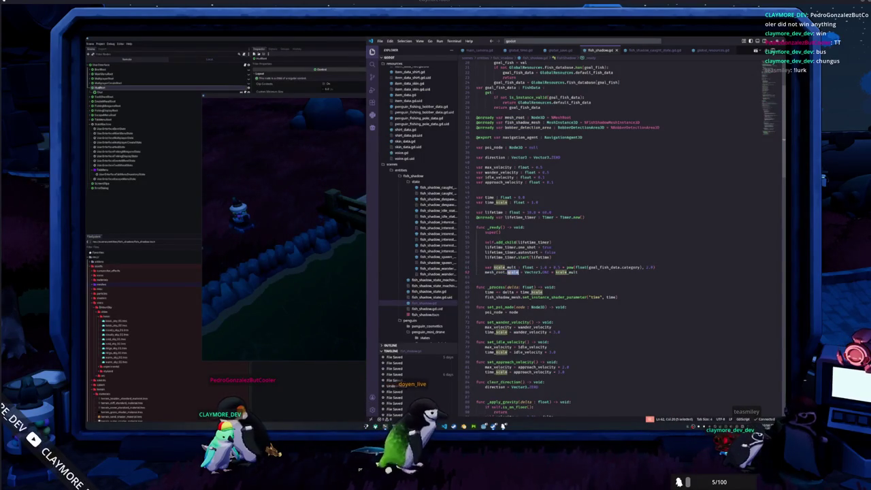
Step: Make the caught-state tween animate "scale" to a Vector3, then open the despawn state script
{"action": "left_click", "coordinate": [649, 51]}
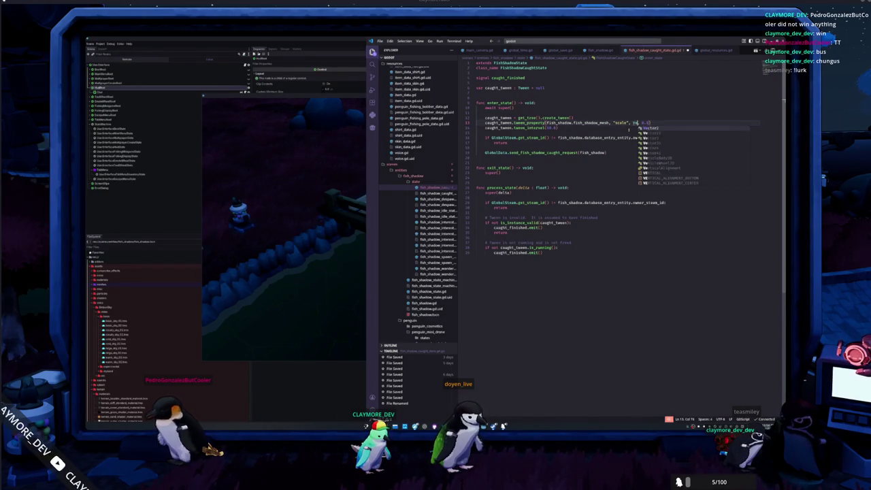
{"action": "type", "text": "ctor3"}
{"action": "key", "text": "Return"}
{"action": "type", "text": "("}
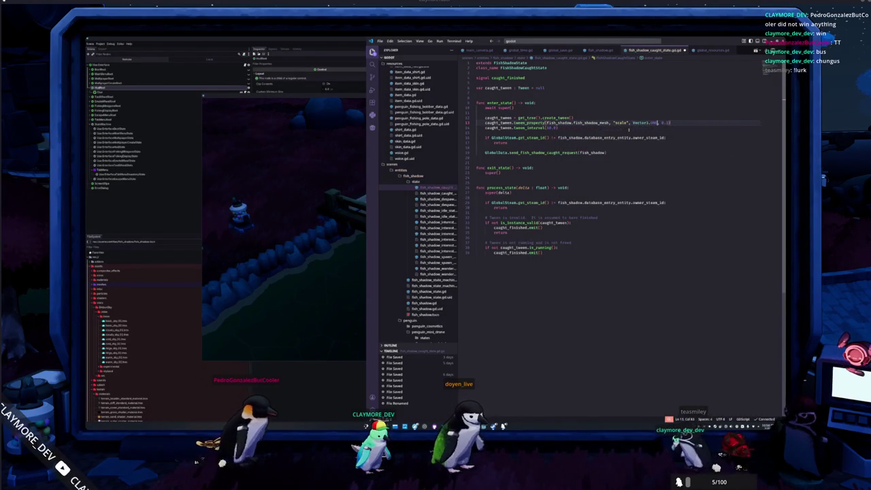
{"action": "key", "text": "ctrl+shift+Left"}
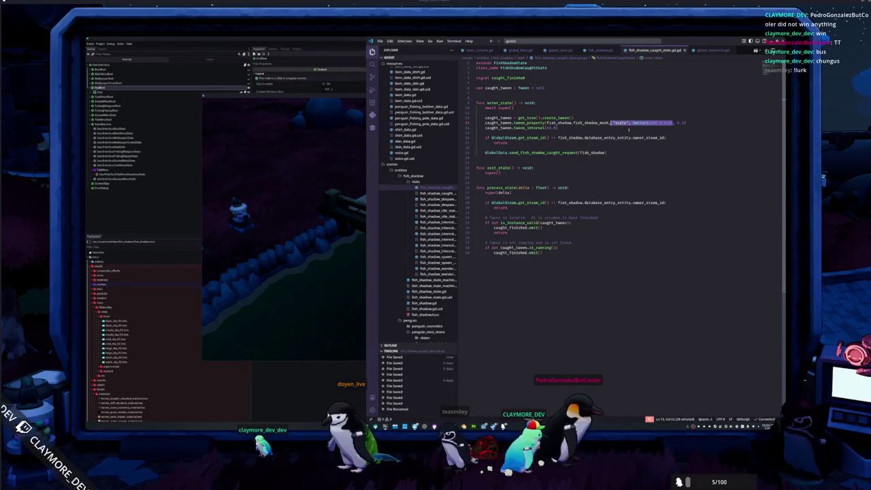
{"action": "left_click", "coordinate": [438, 199]}
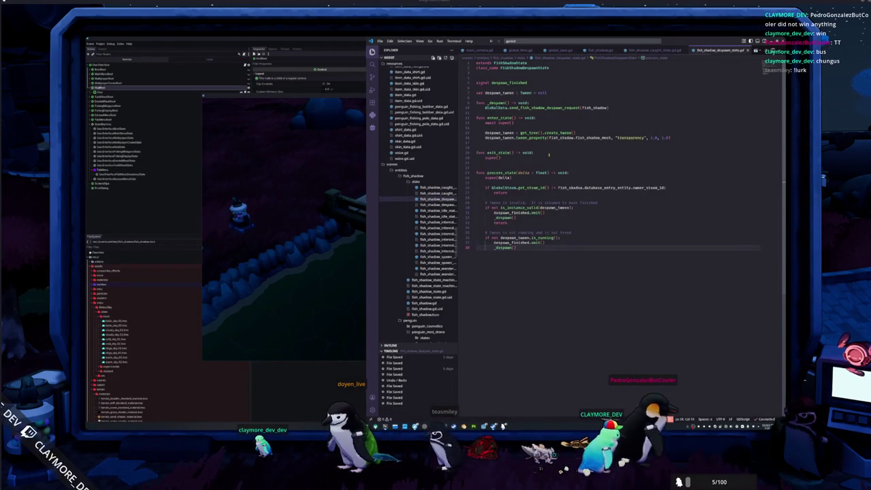
Step: Select the "transparency" property in the despawn state's tween
{"action": "left_click", "coordinate": [434, 188]}
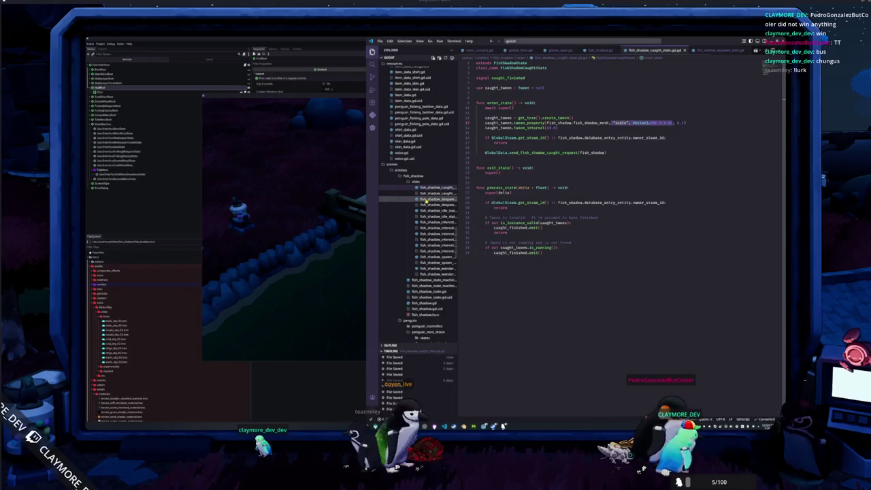
{"action": "left_click", "coordinate": [426, 200]}
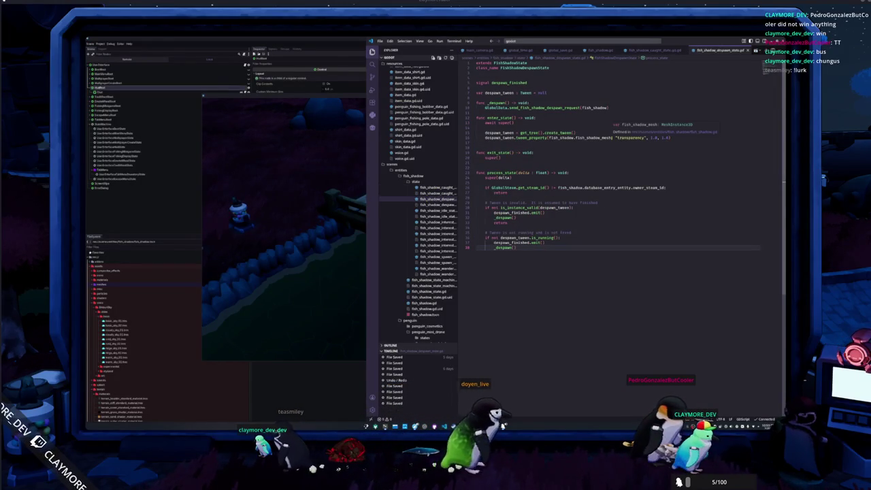
{"action": "left_click_drag", "start_coordinate": [614, 138], "coordinate": [646, 137]}
{"action": "type", "text": "scale\", Vector3.ONE * 0.0"}
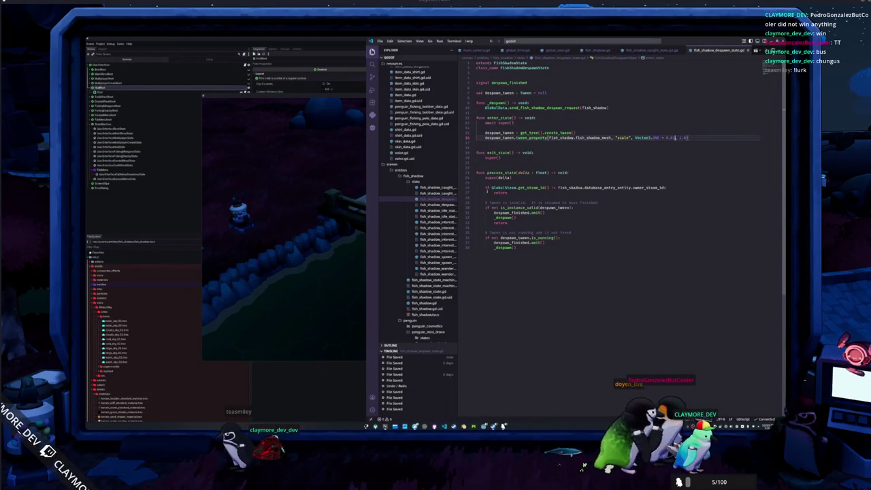
Step: In the interest real state, replace transparency with "scale", Vector3.ONE * 0.01, 1
{"action": "left_click", "coordinate": [439, 211]}
{"action": "left_click", "coordinate": [436, 222]}
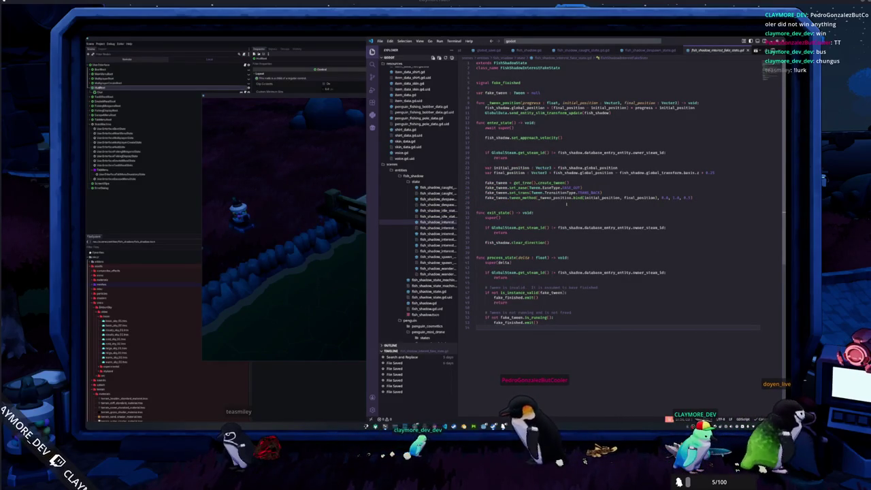
{"action": "key", "text": "Down"}
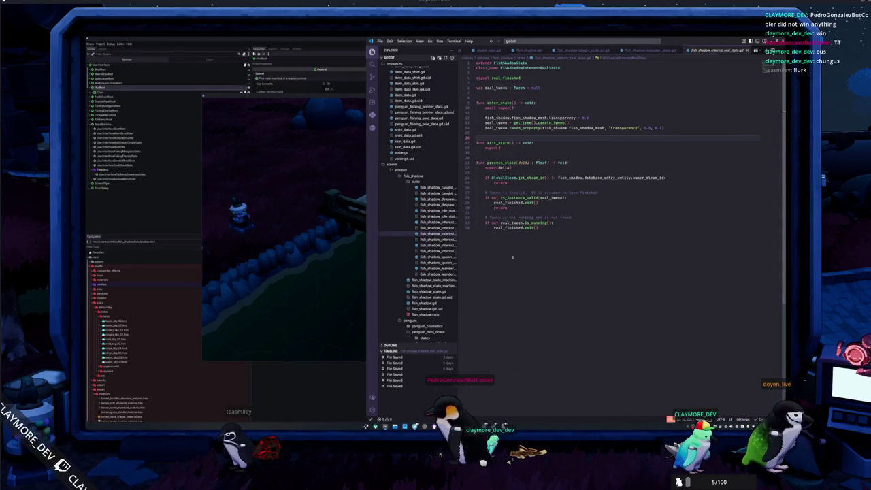
{"action": "left_click_drag", "start_coordinate": [605, 128], "coordinate": [636, 128]}
{"action": "type", "text": "\"scale\", Vector3.ONE * 0.01, "}
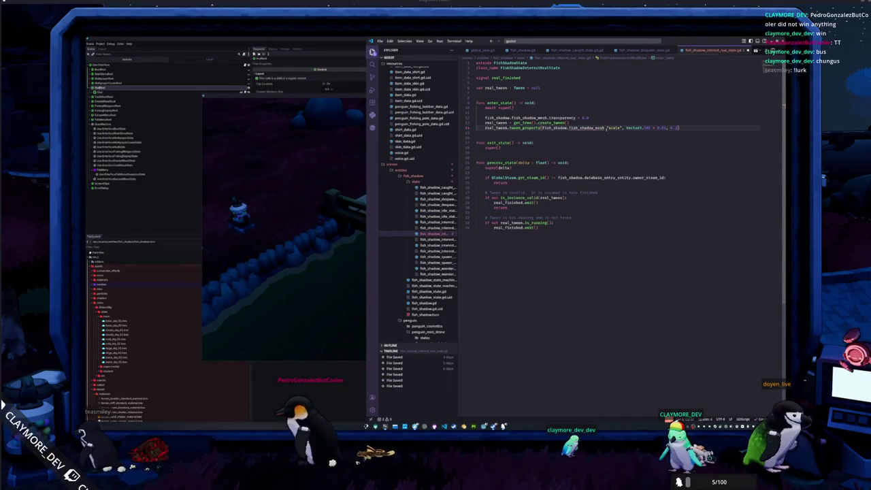
{"action": "type", "text": "1"}
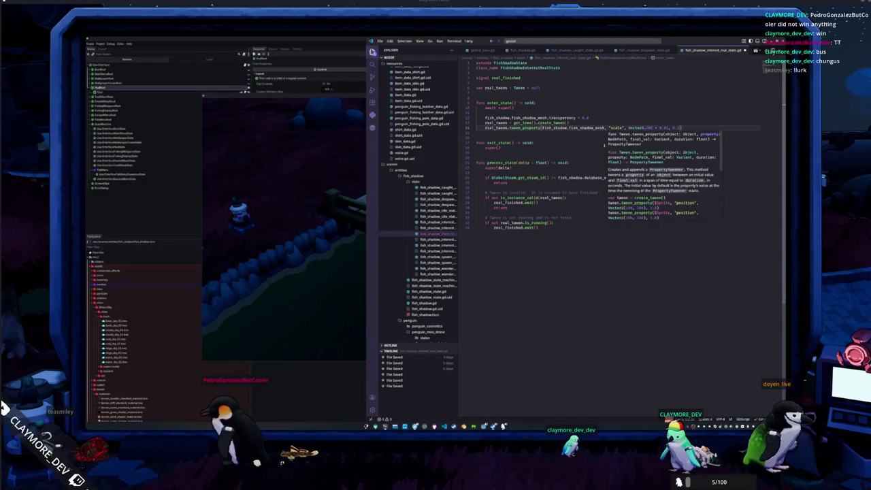
{"action": "left_click", "coordinate": [567, 138]}
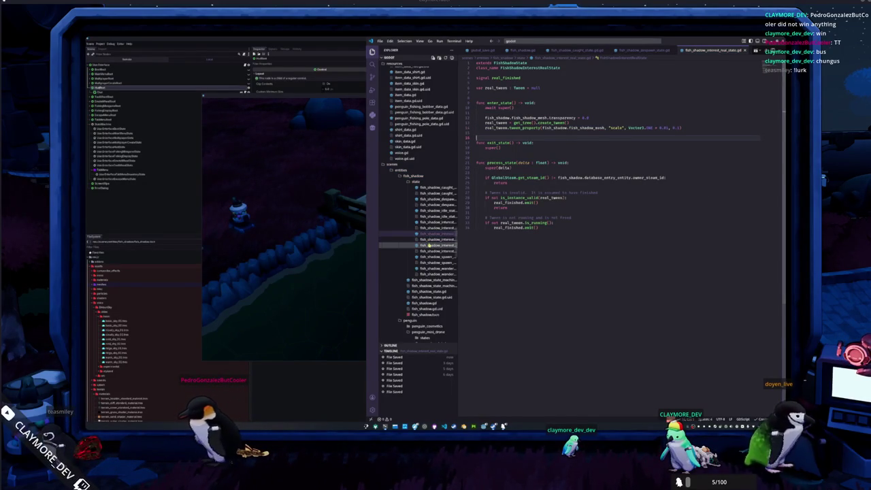
{"action": "left_click", "coordinate": [430, 245]}
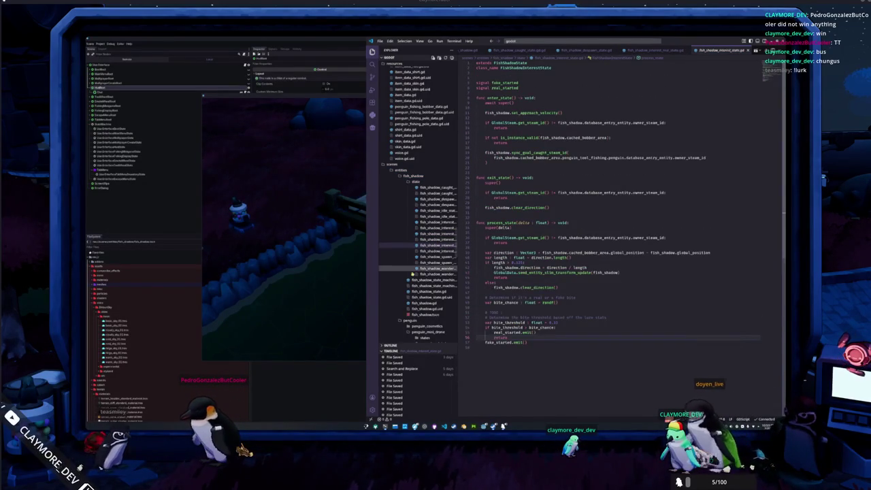
Step: In the spawn state script, change the tween's target value to Vector3.ONE
{"action": "left_click", "coordinate": [435, 257]}
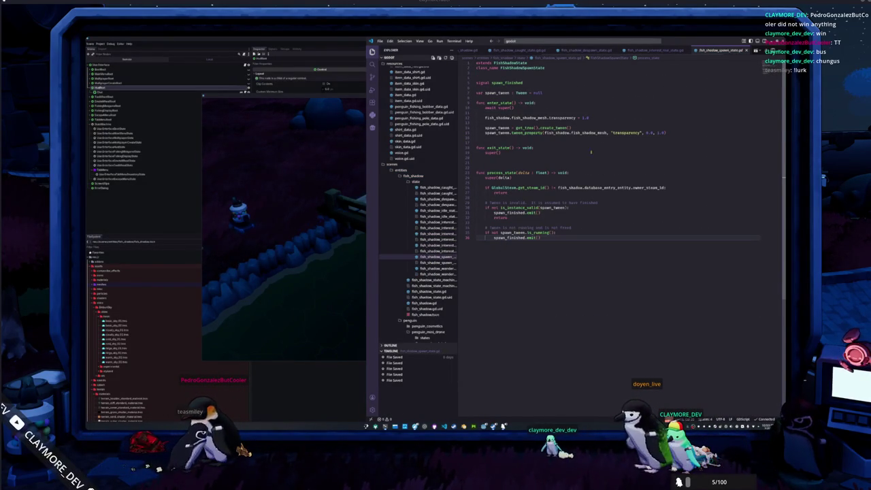
{"action": "left_click", "coordinate": [606, 132]}
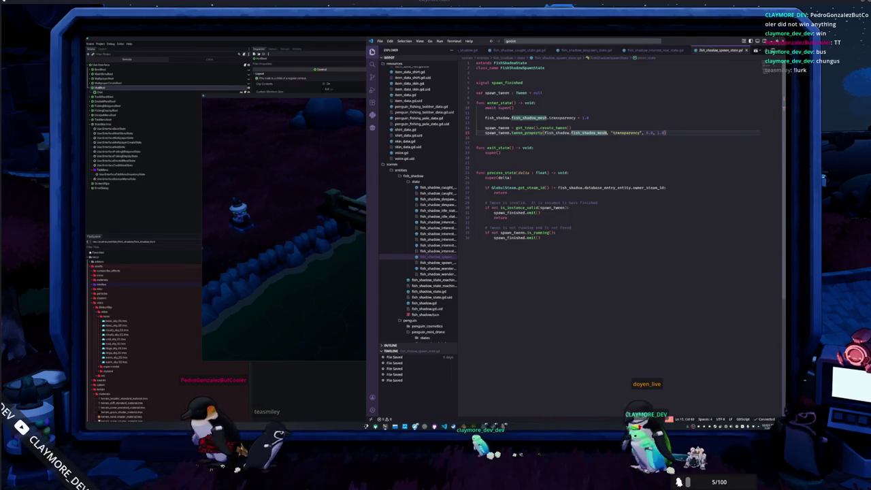
{"action": "left_click_drag", "start_coordinate": [606, 132], "coordinate": [646, 133]}
{"action": "type", "text": "ONE"}
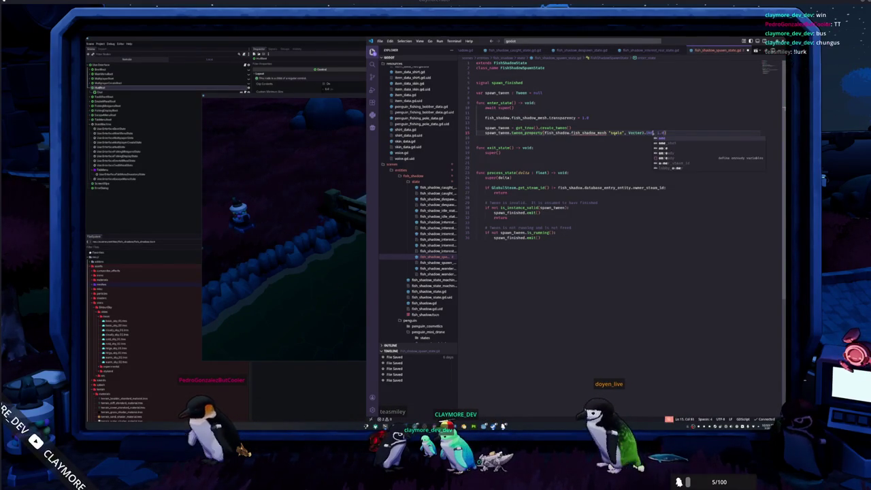
{"action": "left_click", "coordinate": [605, 134]}
{"action": "left_click", "coordinate": [610, 153]}
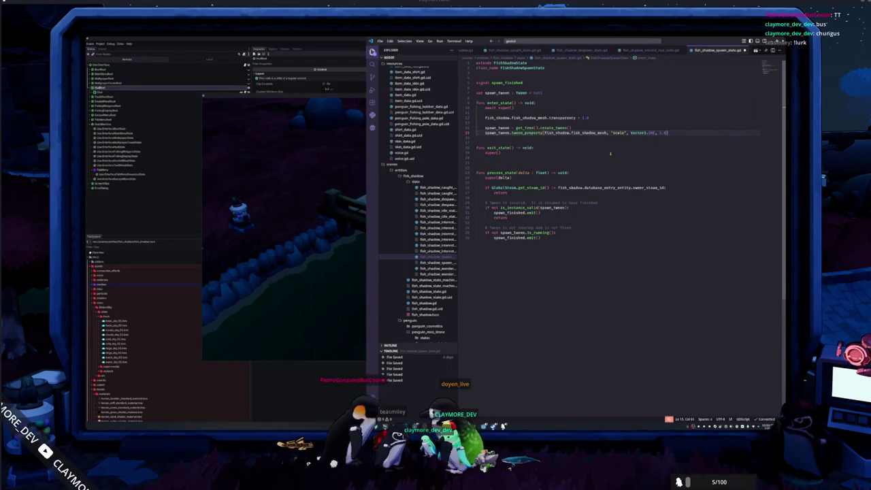
Step: Add fish_shadow_mesh.scale = Vector3.ONE * 0.01 above the tween and delete the transparency line
{"action": "key", "text": "Return"}
{"action": "type", "text": "fish"}
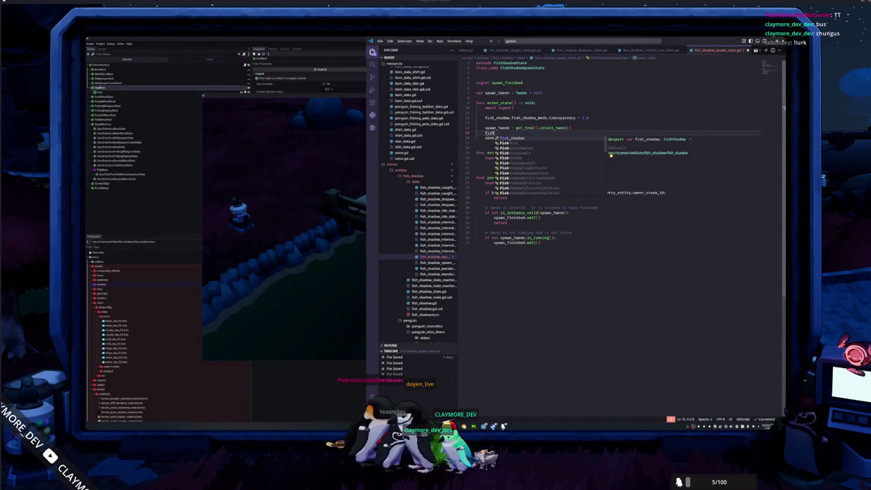
{"action": "type", "text": "_shadow.s"}
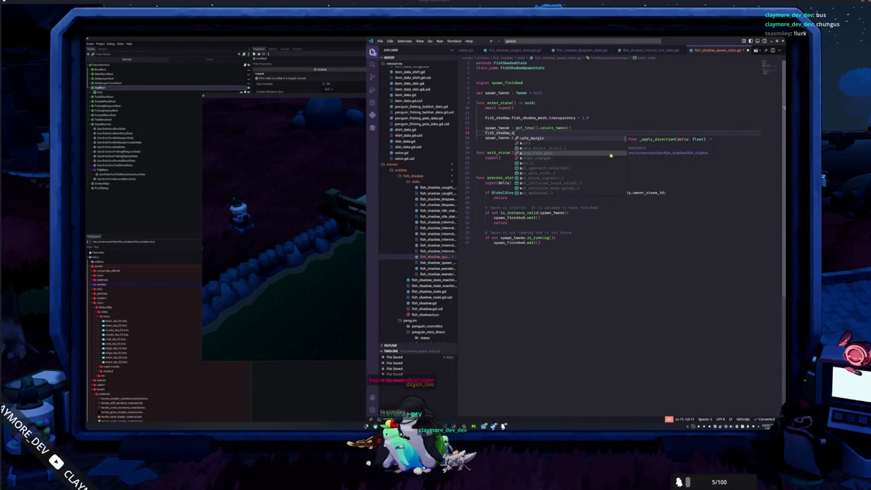
{"action": "key", "text": "BackSpace"}
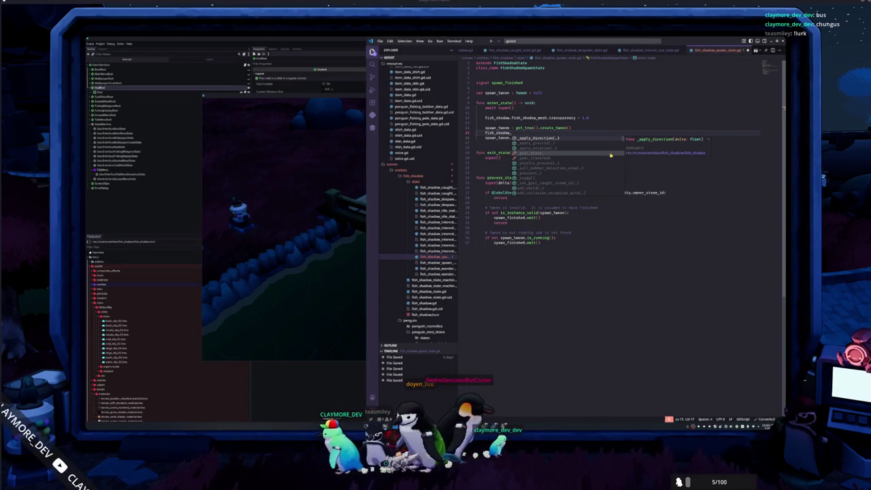
{"action": "type", "text": "fish_sha"}
{"action": "key", "text": "Return"}
{"action": "type", "text": ".scale = Vec"}
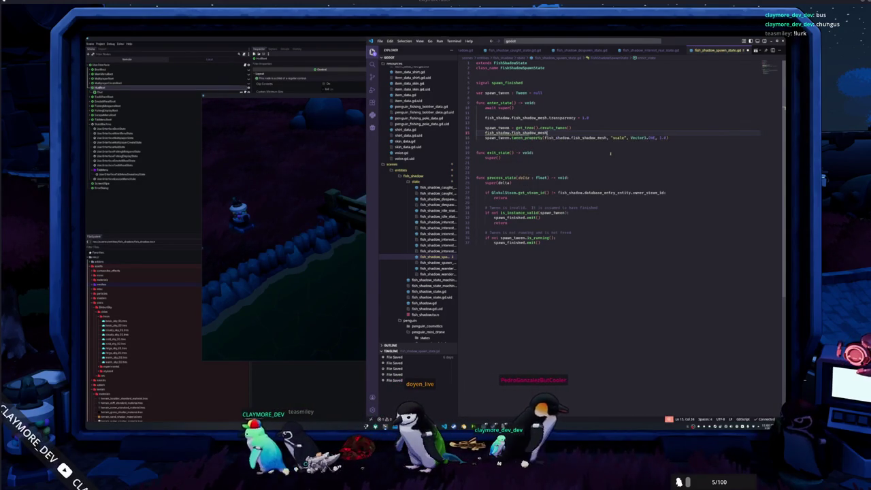
{"action": "type", "text": "tor3.on"}
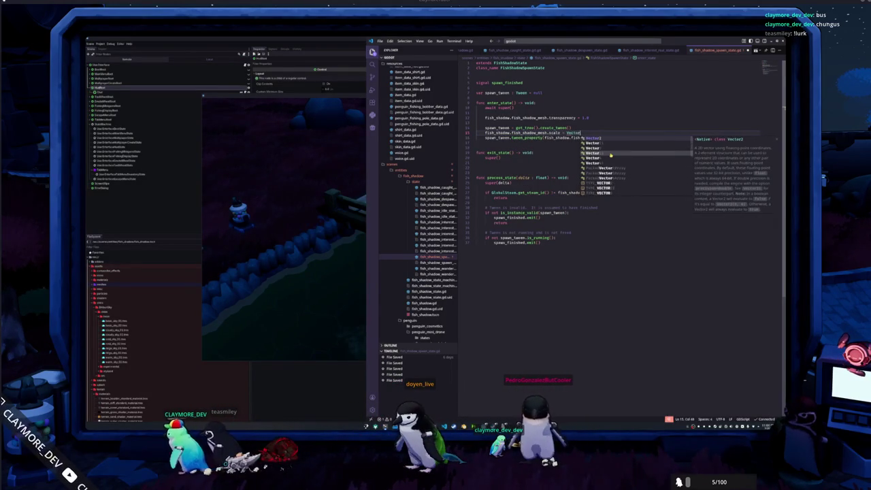
{"action": "key", "text": "Return"}
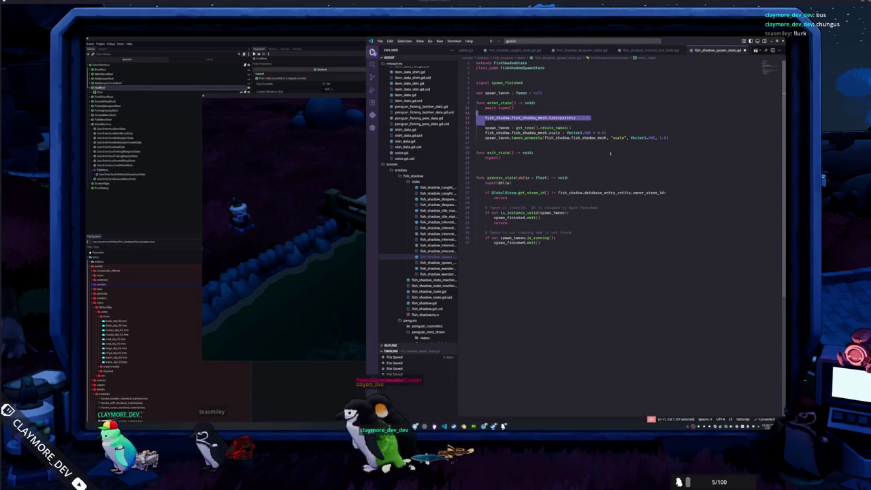
{"action": "key", "text": "BackSpace"}
{"action": "key", "text": "alt+Up"}
{"action": "key", "text": "Return"}
Step: Delete the transparency line from the real interest state script
{"action": "left_click", "coordinate": [438, 268]}
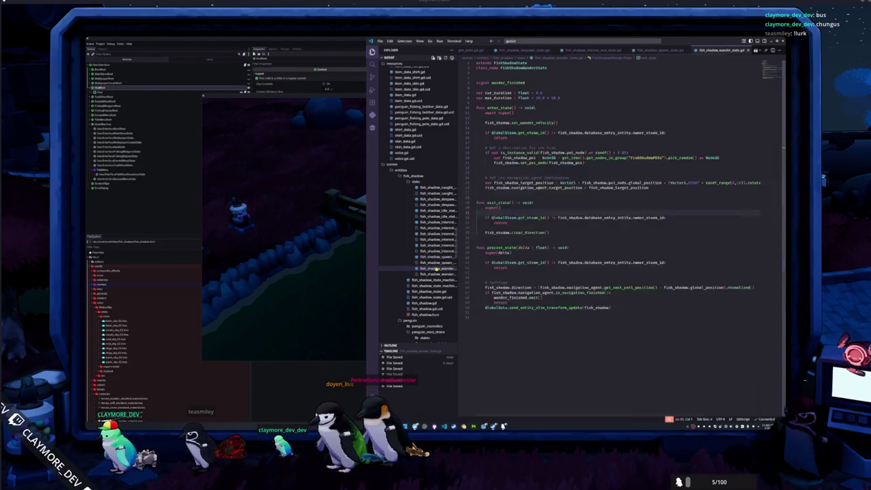
{"action": "left_click", "coordinate": [436, 258]}
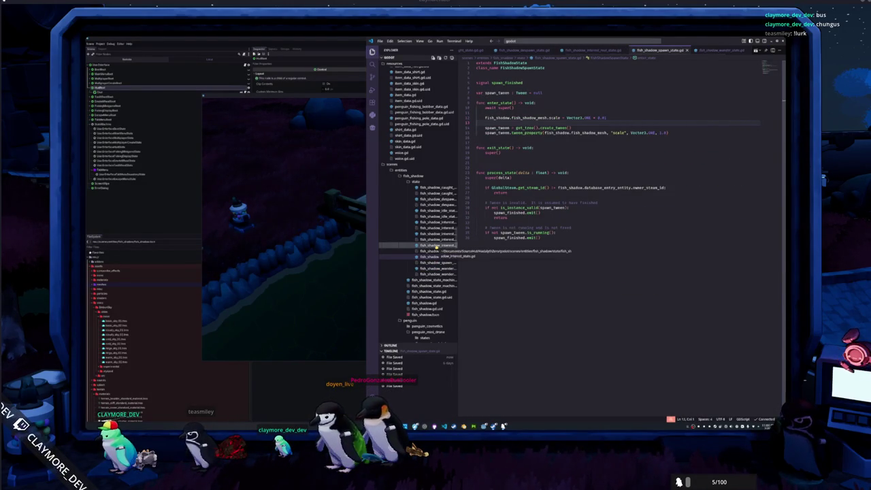
{"action": "left_click", "coordinate": [437, 245]}
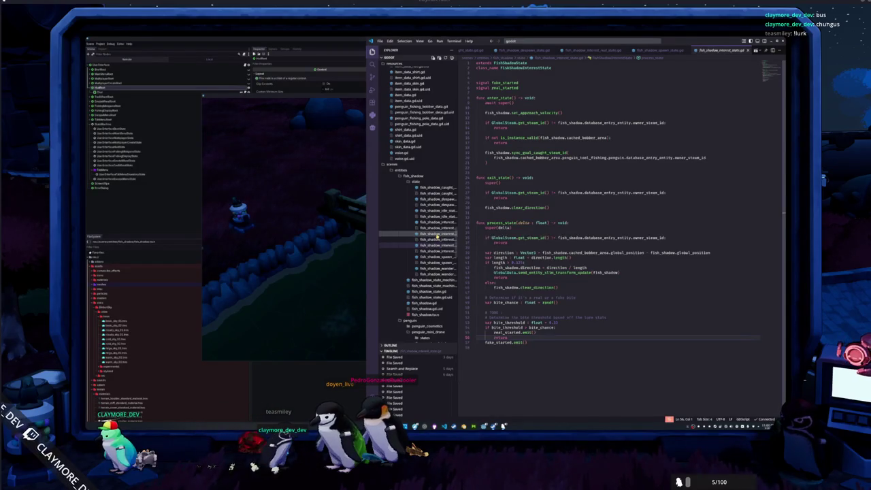
{"action": "left_click", "coordinate": [438, 234]}
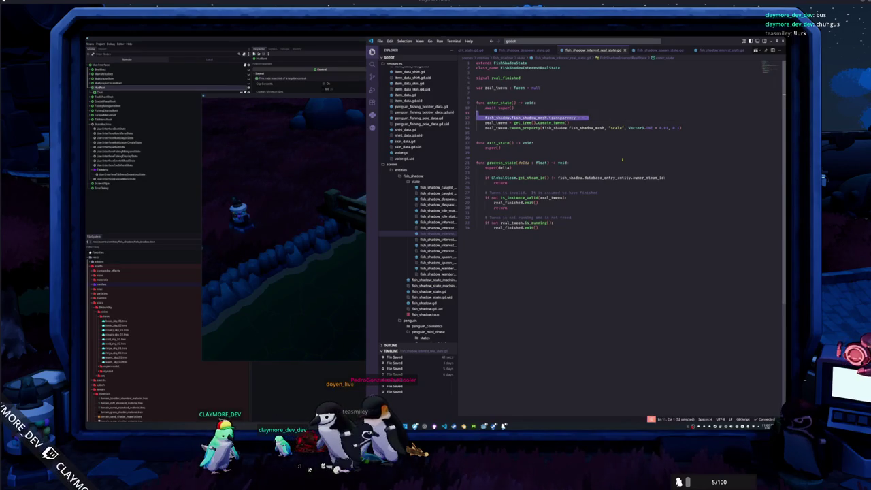
{"action": "key", "text": "BackSpace"}
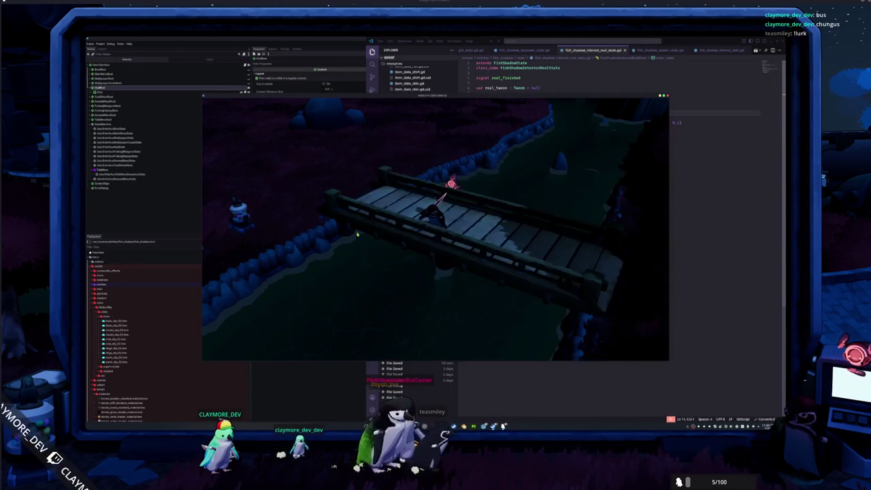
Step: Walk the penguin left off the bridge, up along the hedge, and cast into the water
{"action": "key", "text": "a"}
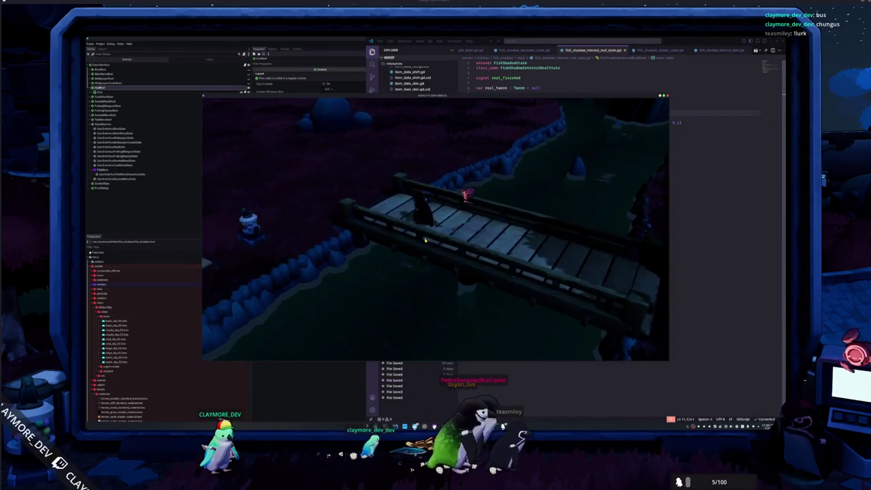
{"action": "key", "text": "a"}
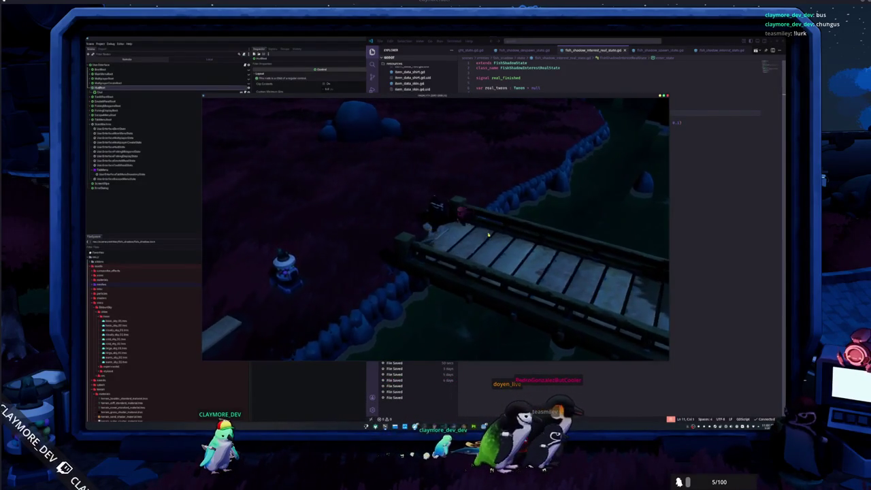
{"action": "key", "text": "w"}
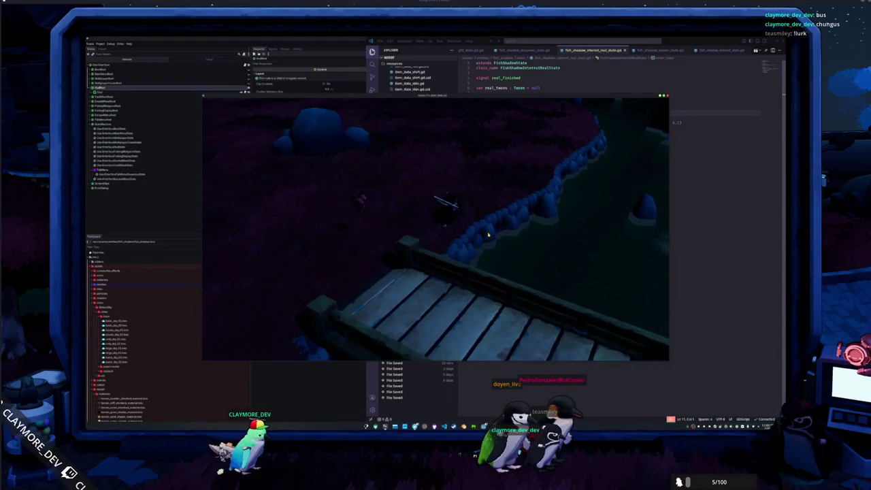
{"action": "key", "text": "w"}
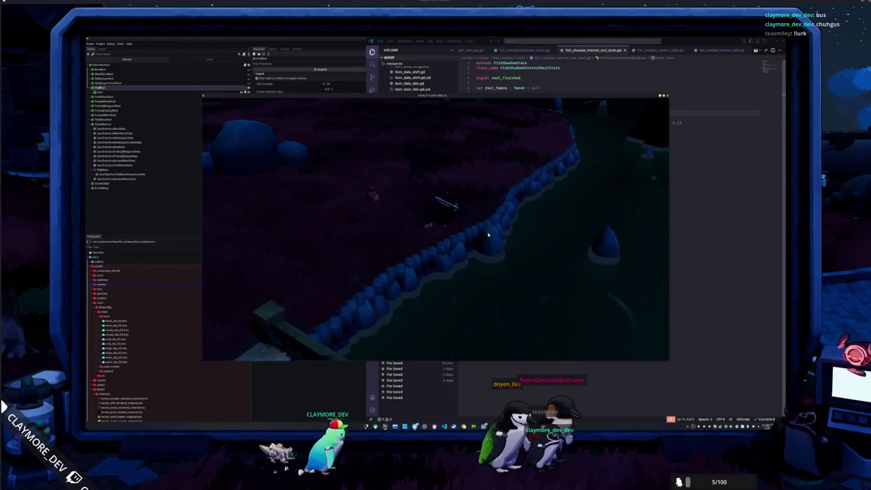
{"action": "key", "text": "w"}
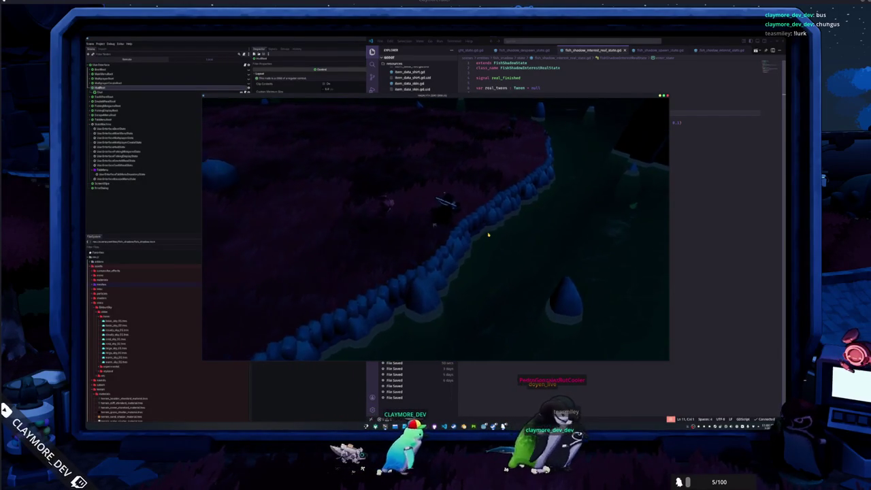
{"action": "key", "text": "w"}
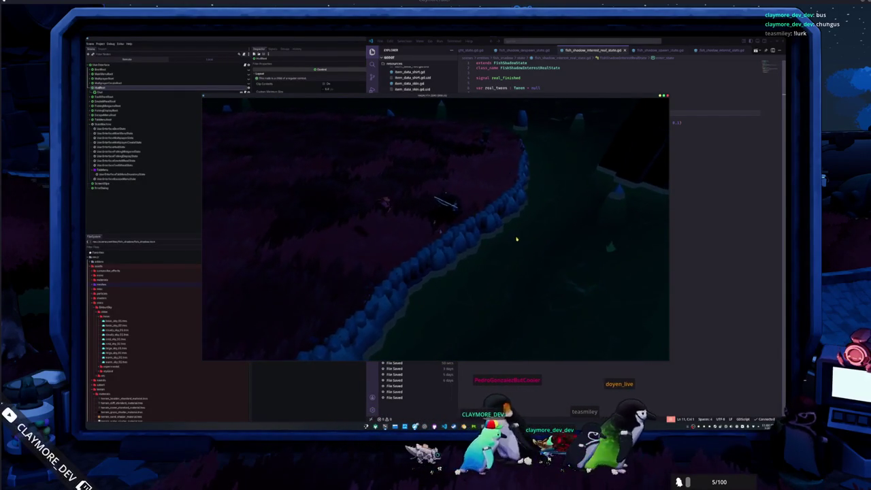
{"action": "key", "text": "w"}
{"action": "left_click", "coordinate": [519, 272]}
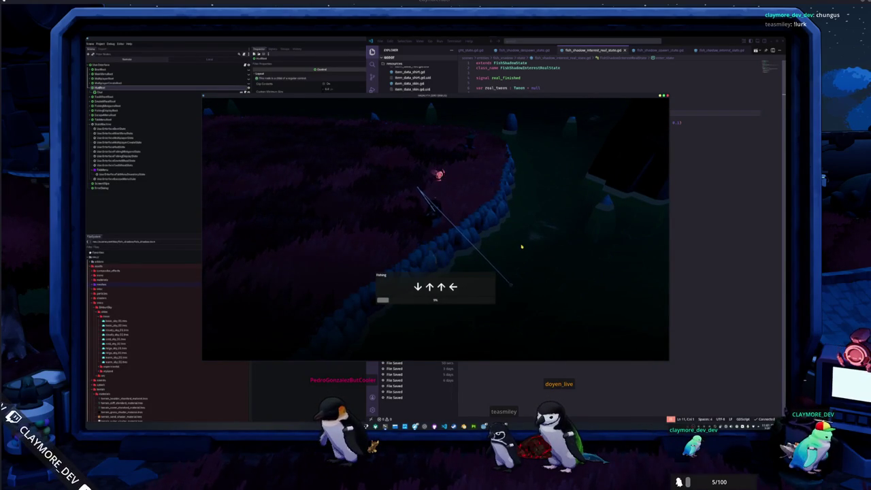
Step: Enter each arrow sequence in the fishing prompt until the fish is landed
{"action": "key", "text": "Left"}
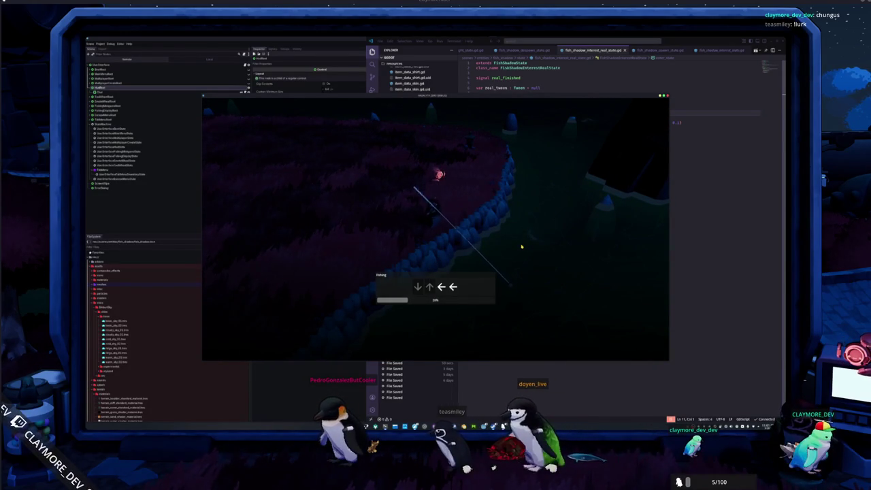
{"action": "key", "text": "Left"}
{"action": "key", "text": "Left"}
{"action": "key", "text": "Left"}
{"action": "key", "text": "Down"}
{"action": "key", "text": "Left"}
{"action": "key", "text": "Left"}
{"action": "key", "text": "Up"}
{"action": "key", "text": "Up"}
{"action": "key", "text": "Left"}
{"action": "key", "text": "Up"}
{"action": "key", "text": "Up"}
{"action": "key", "text": "Down"}
{"action": "key", "text": "Right"}
{"action": "key", "text": "Down"}
{"action": "key", "text": "Down"}
{"action": "key", "text": "Left"}
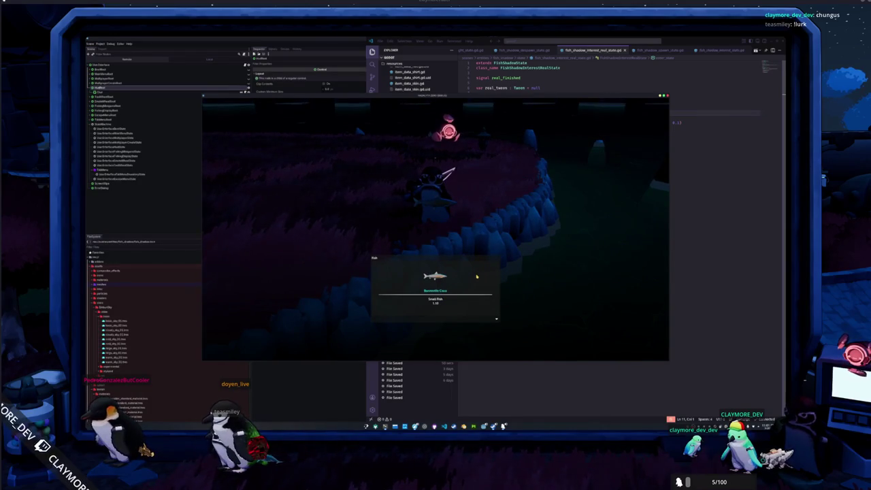
Step: Check the Leafy Sea Dragon in the inventory, then close the inventory
{"action": "key", "text": "Tab"}
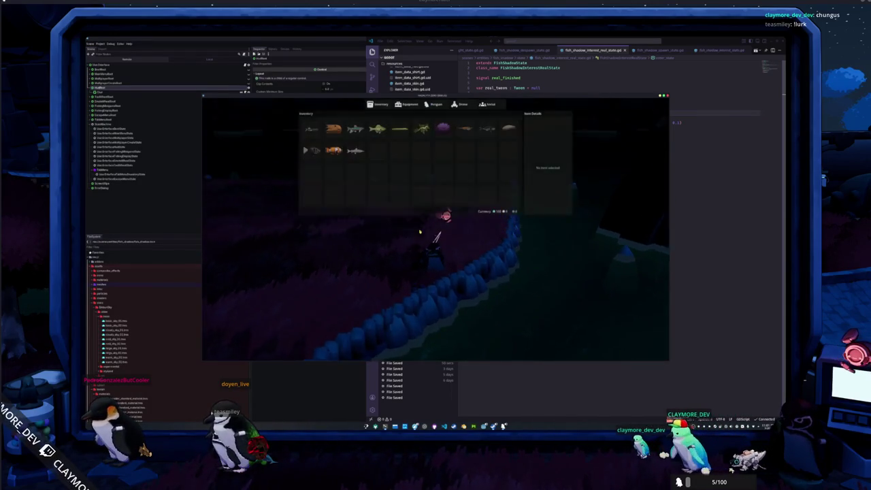
{"action": "key", "text": "Return"}
{"action": "key", "text": "Escape"}
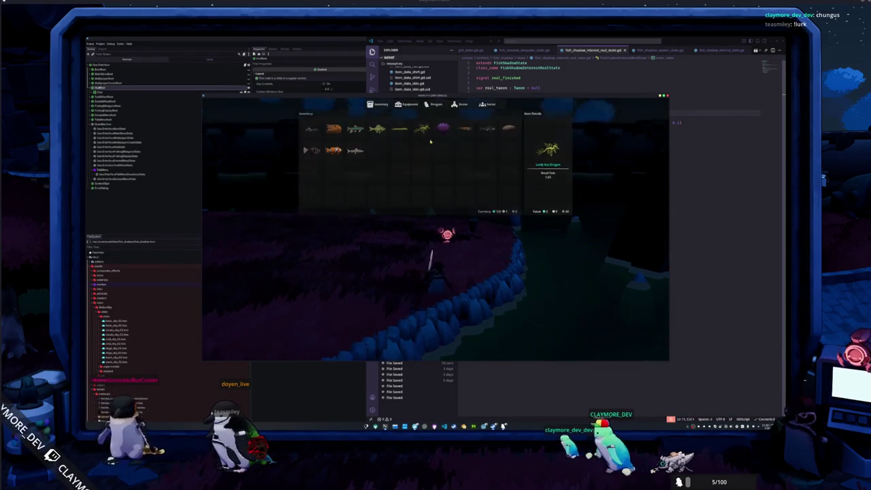
{"action": "key", "text": "Tab"}
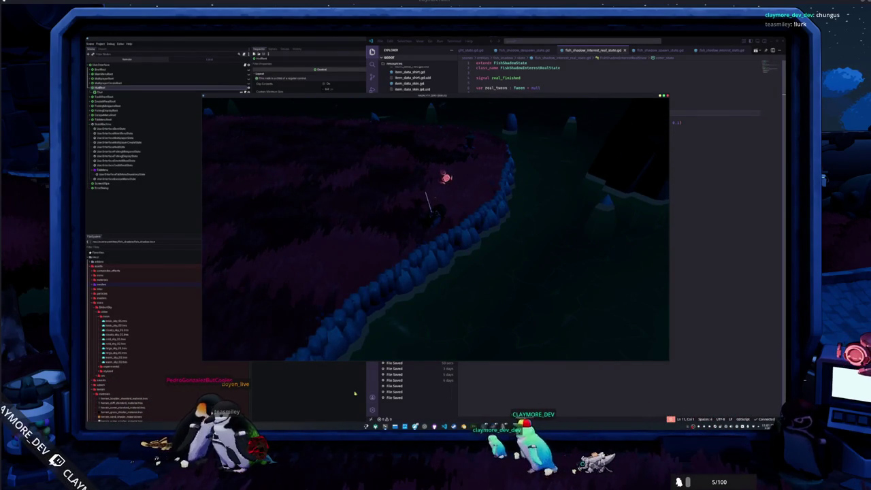
{"action": "key", "text": "alt+Tab"}
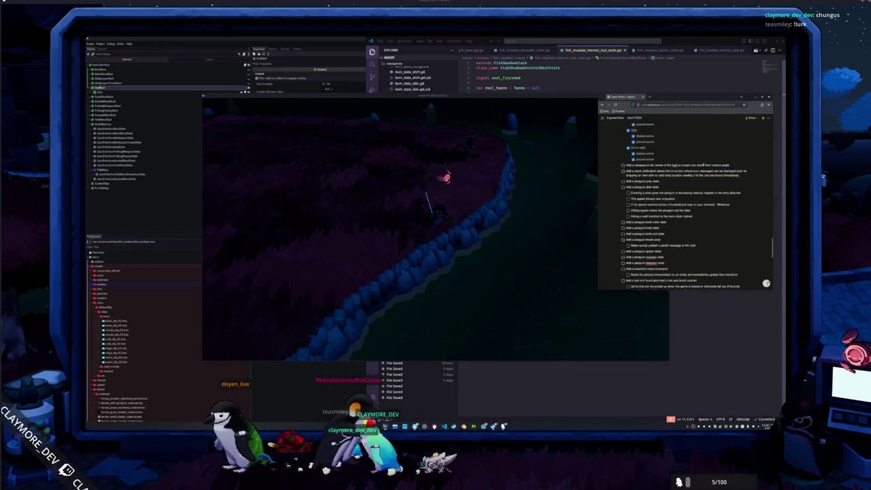
Step: Add a 'Firefly particles at night' item under the Weather system section
{"action": "scroll", "coordinate": [672, 212], "scroll_direction": "down", "scroll_amount": 5}
{"action": "scroll", "coordinate": [655, 246], "scroll_direction": "down", "scroll_amount": 10}
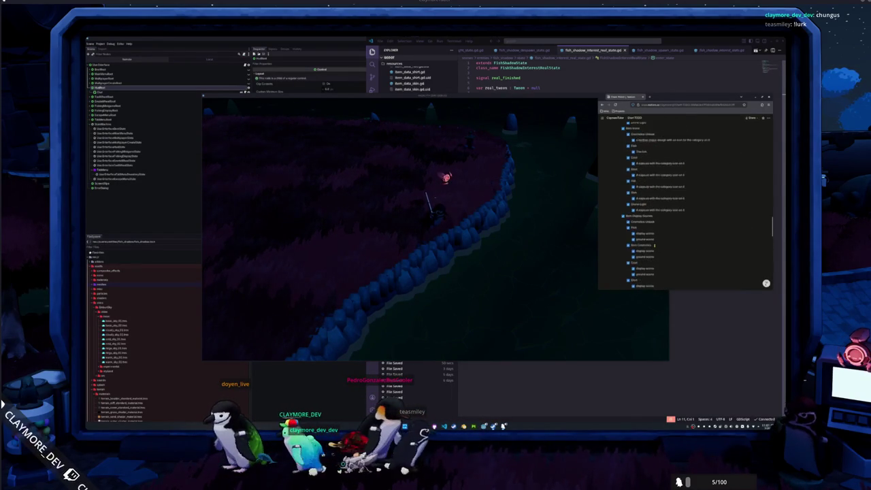
{"action": "scroll", "coordinate": [654, 247], "scroll_direction": "down", "scroll_amount": 10}
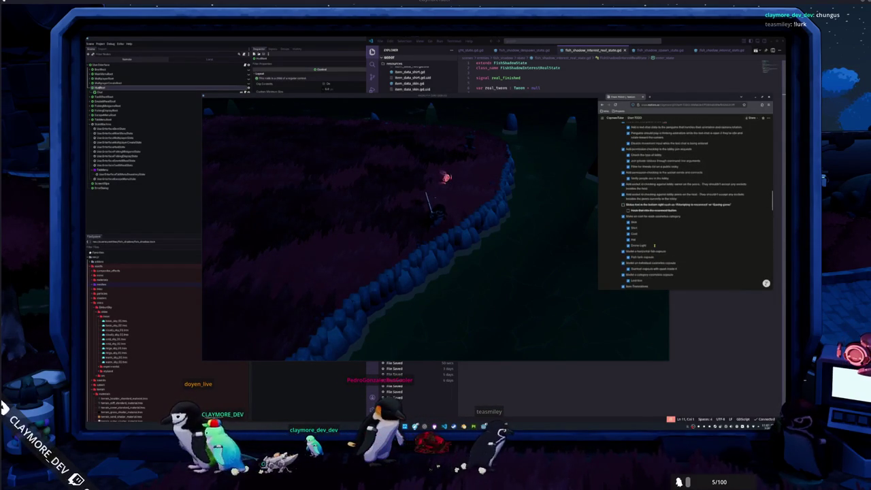
{"action": "scroll", "coordinate": [654, 246], "scroll_direction": "up", "scroll_amount": 5}
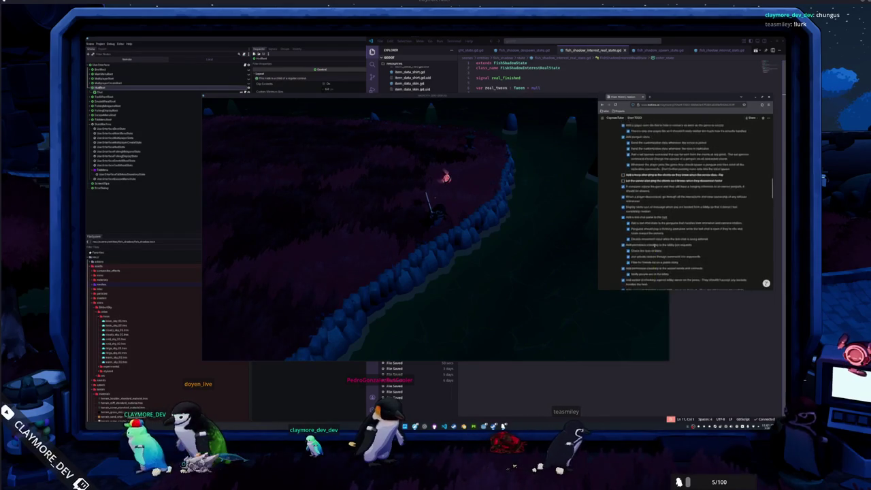
{"action": "scroll", "coordinate": [654, 245], "scroll_direction": "up", "scroll_amount": 5}
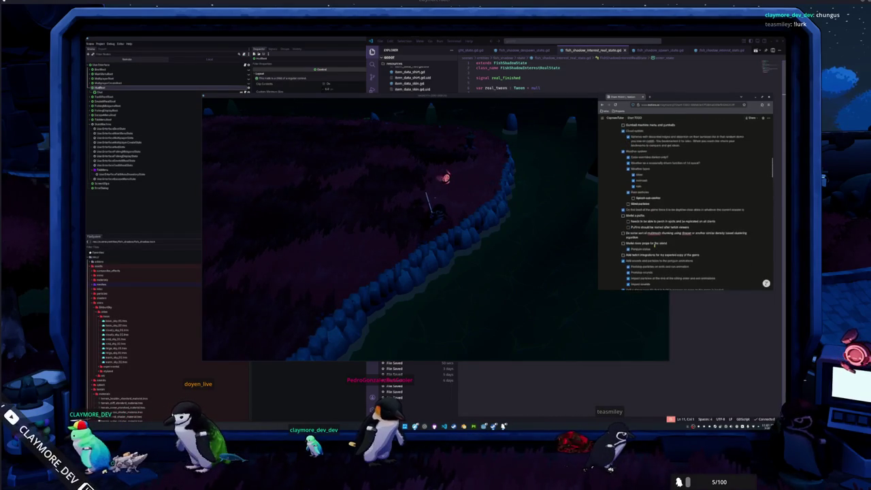
{"action": "scroll", "coordinate": [671, 238], "scroll_direction": "down", "scroll_amount": 3}
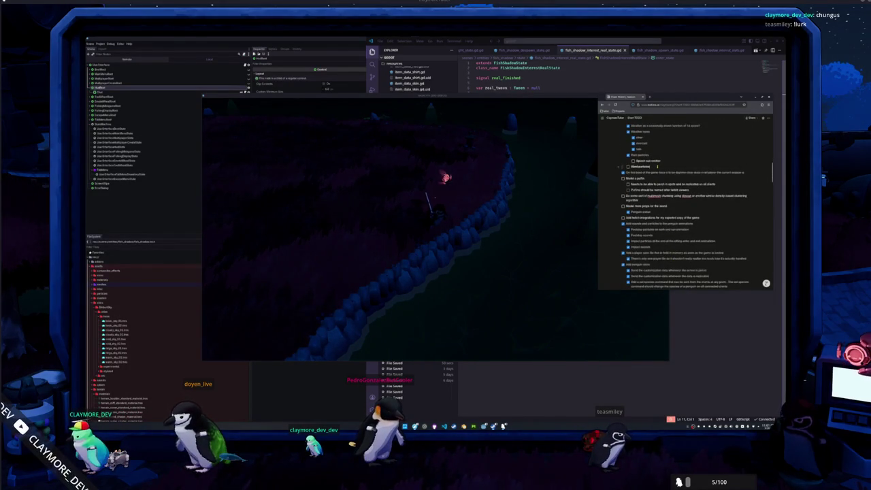
{"action": "key", "text": "Return"}
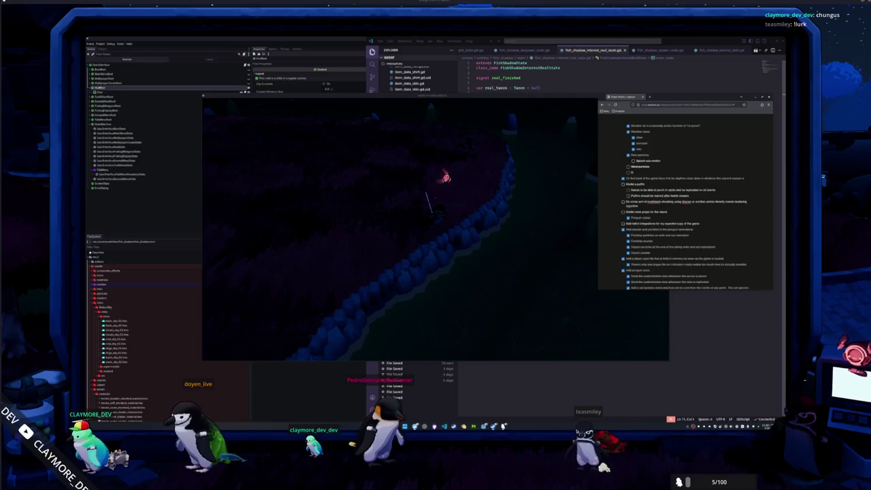
{"action": "type", "text": "Firefly particles at night"}
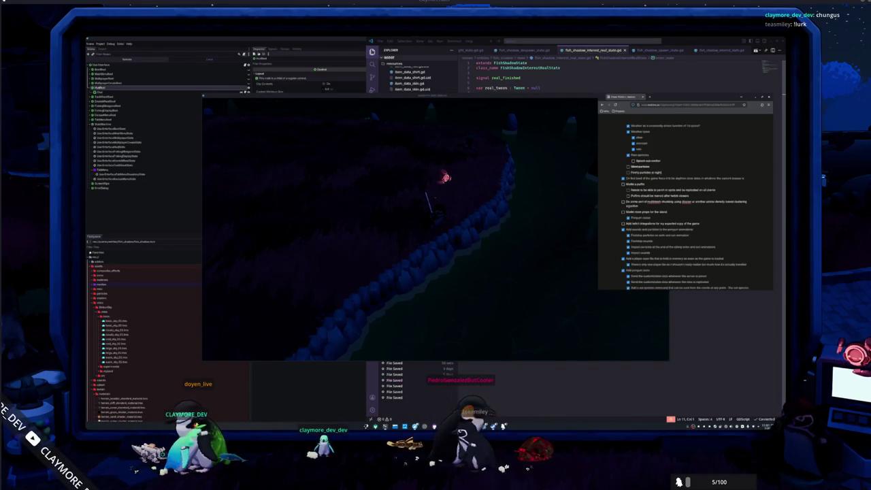
Step: Add a different sky shader values item with a nested note on lighter night shadows
{"action": "key", "text": "Return"}
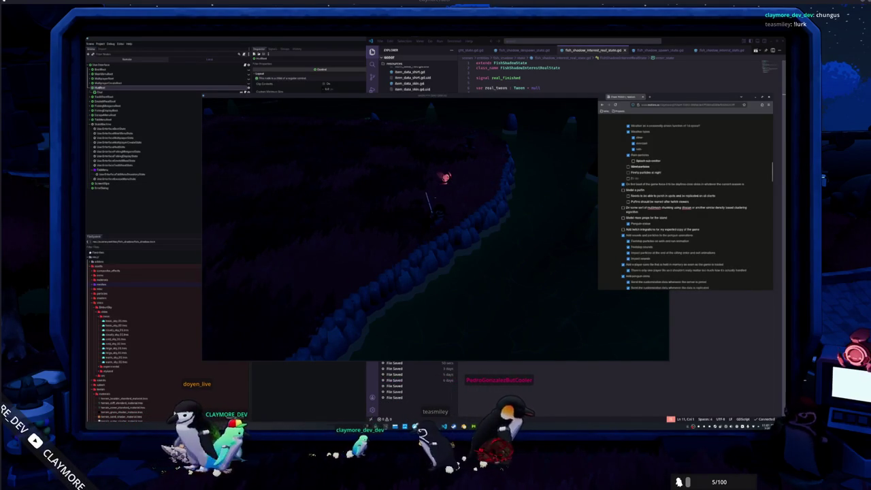
{"action": "type", "text": "fficult textures cubed"}
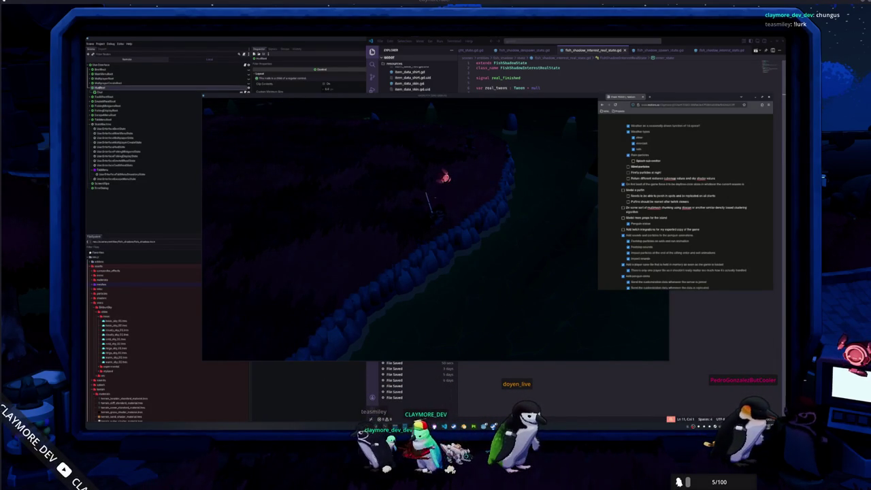
{"action": "key", "text": "Return"}
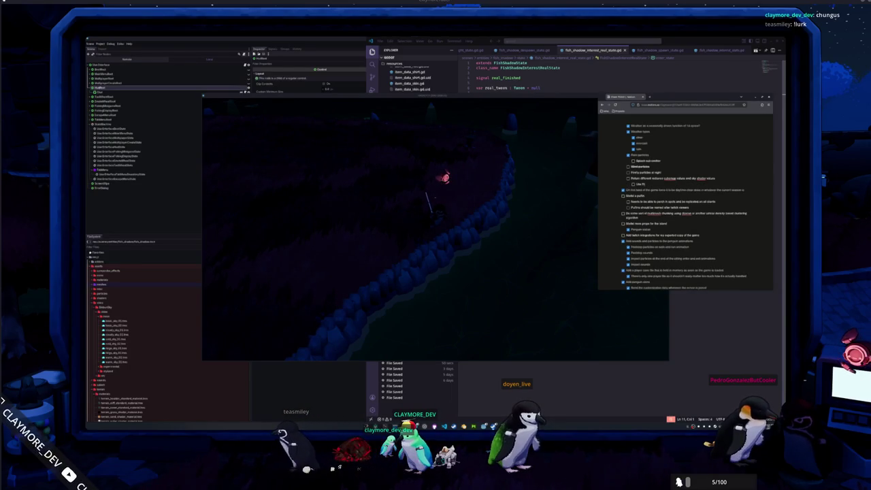
{"action": "type", "text": "ly"}
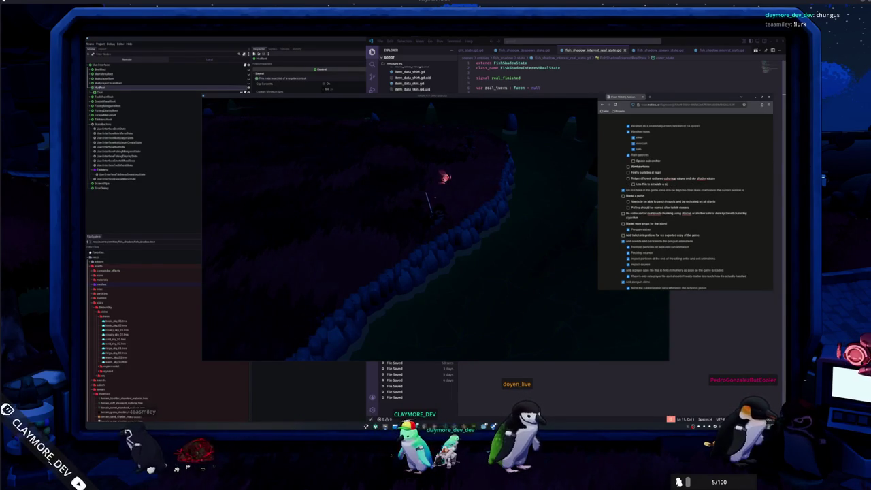
{"action": "type", "text": "ight"}
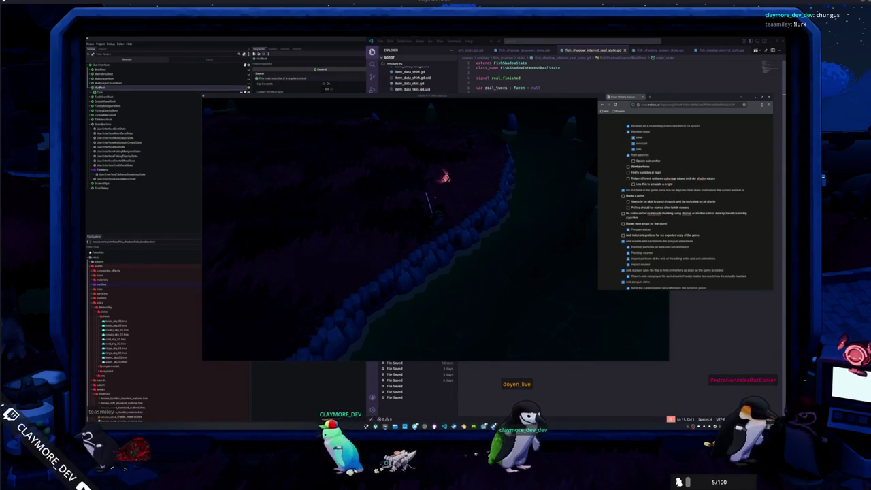
{"action": "type", "text": "kybox at night without usin"}
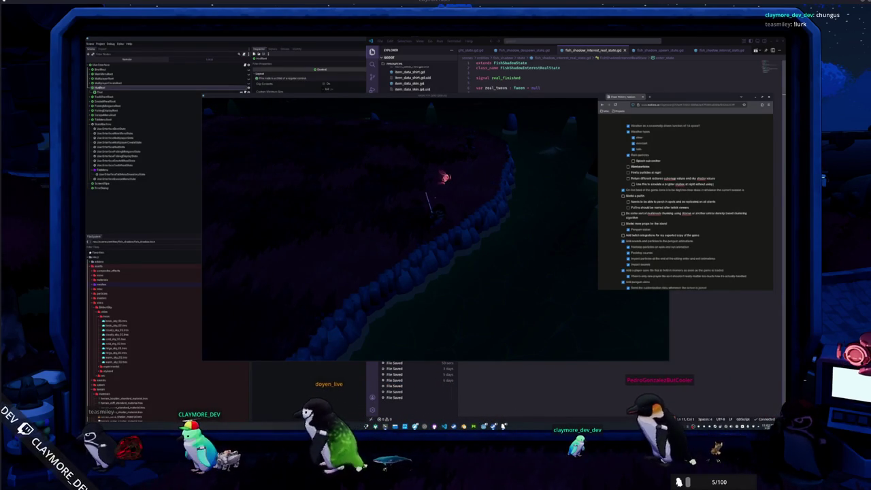
{"action": "type", "text": "g"}
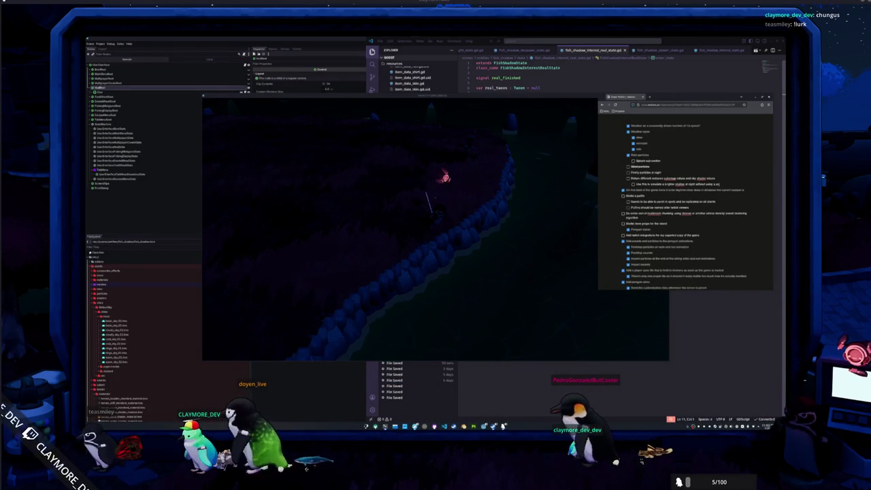
{"action": "type", "text": "low"}
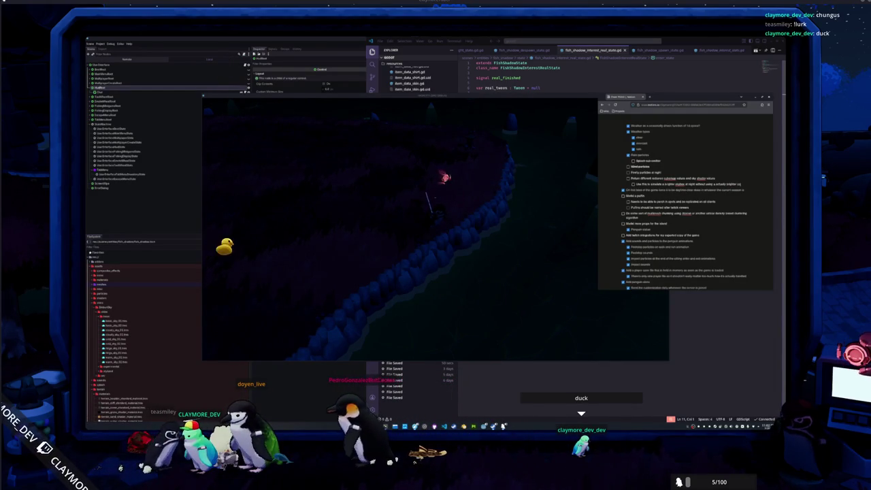
Step: Switch between the running game and the to-do list, scrolling up the checklist
{"action": "left_click", "coordinate": [482, 264]}
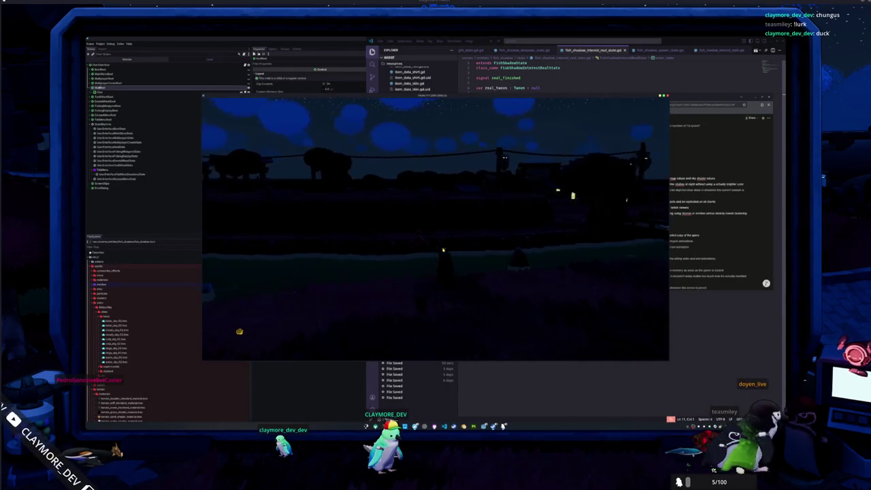
{"action": "left_click", "coordinate": [706, 230]}
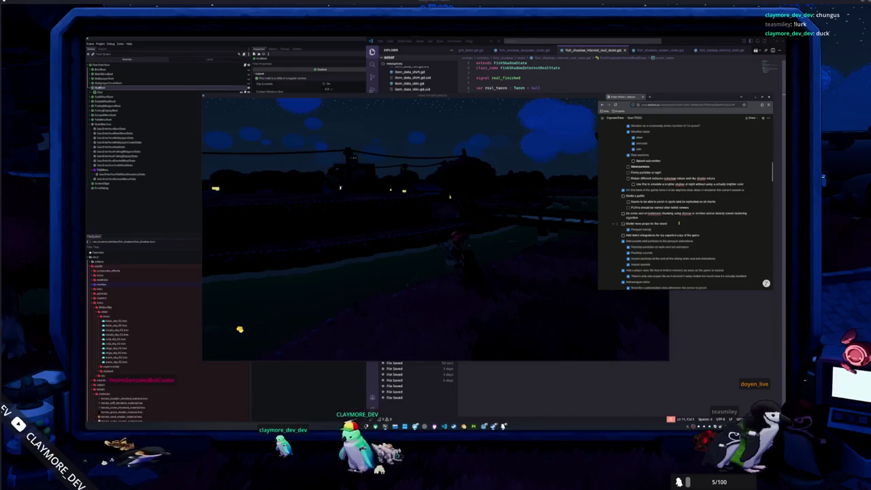
{"action": "scroll", "coordinate": [679, 217], "scroll_direction": "up", "scroll_amount": 2}
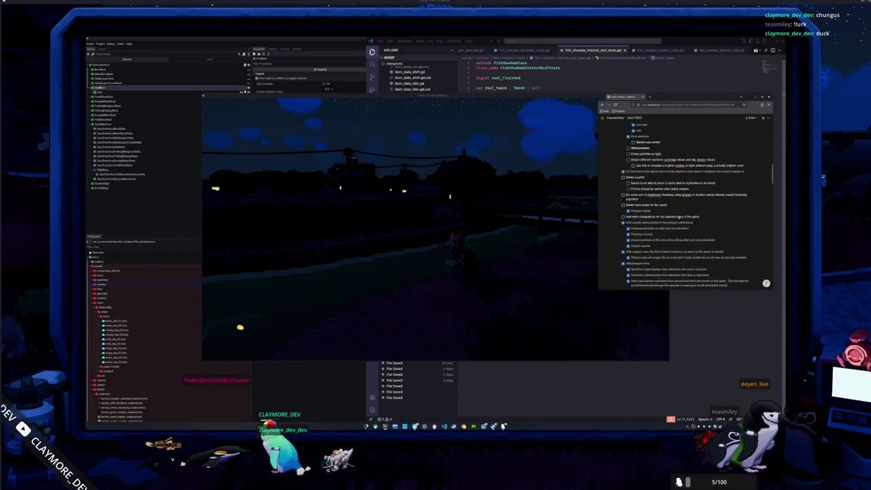
{"action": "scroll", "coordinate": [679, 217], "scroll_direction": "up", "scroll_amount": 5}
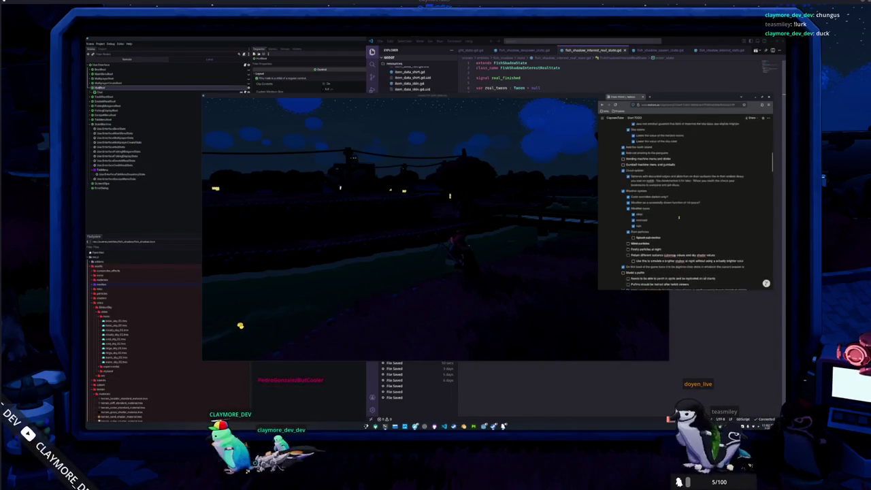
{"action": "scroll", "coordinate": [678, 218], "scroll_direction": "up", "scroll_amount": 1}
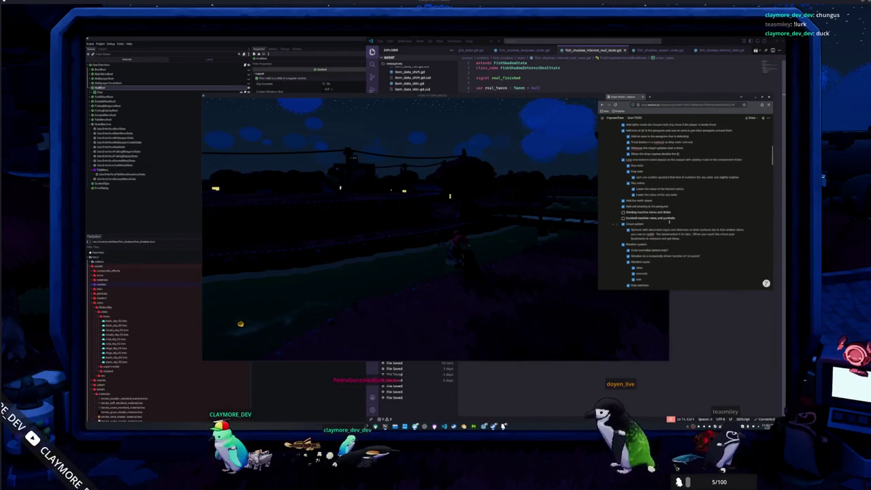
{"action": "left_click", "coordinate": [447, 321]}
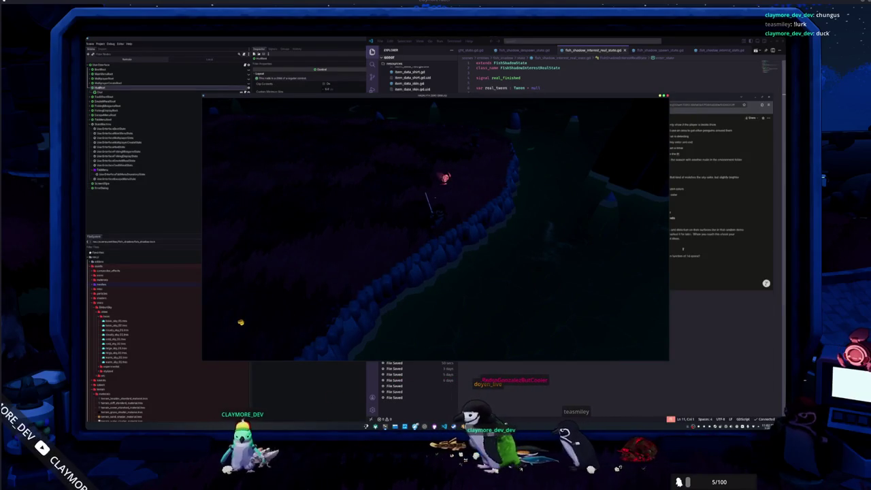
{"action": "key", "text": "alt+Tab"}
{"action": "key", "text": "alt+Tab"}
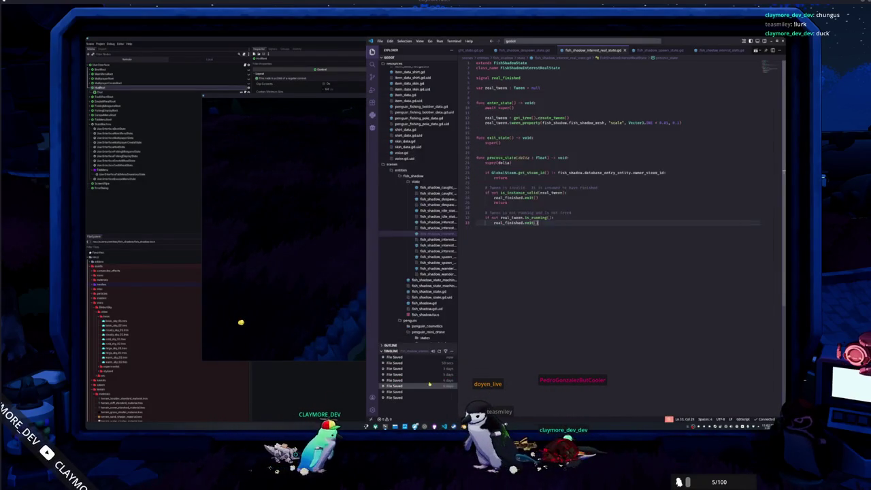
Step: Add an HBoxContainer as a child of the HudRoot node
{"action": "left_click", "coordinate": [306, 402]}
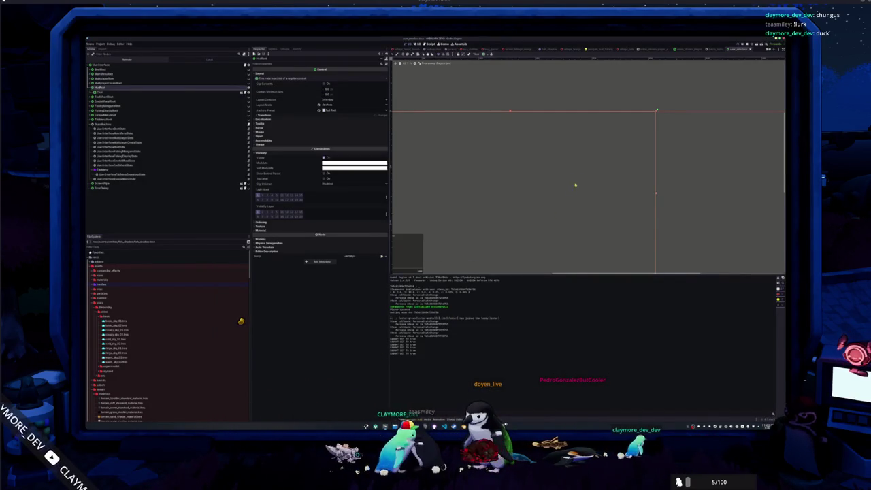
{"action": "right_click", "coordinate": [116, 88]}
{"action": "left_click", "coordinate": [127, 90]}
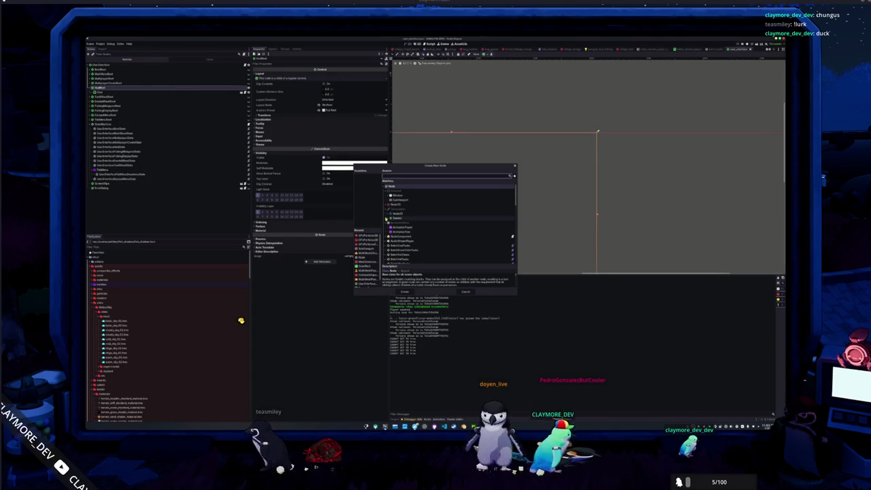
{"action": "left_click", "coordinate": [394, 217]}
{"action": "scroll", "coordinate": [393, 219], "scroll_direction": "down", "scroll_amount": 1}
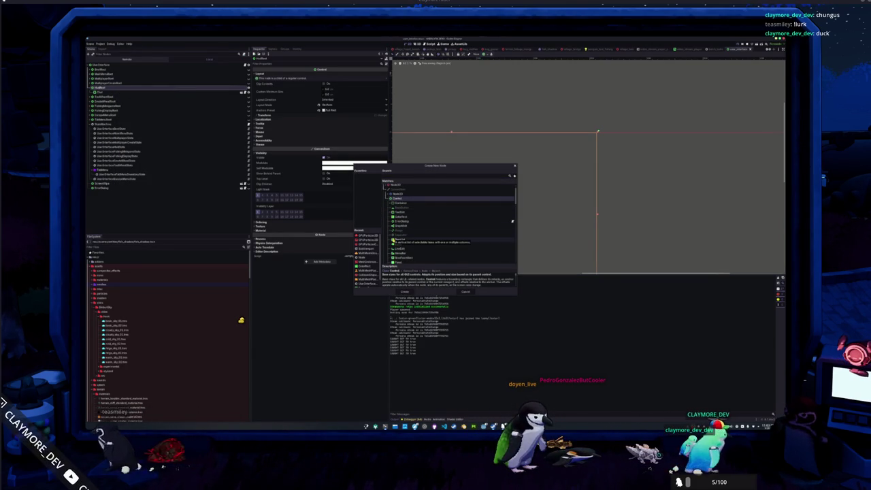
{"action": "key", "text": "h"}
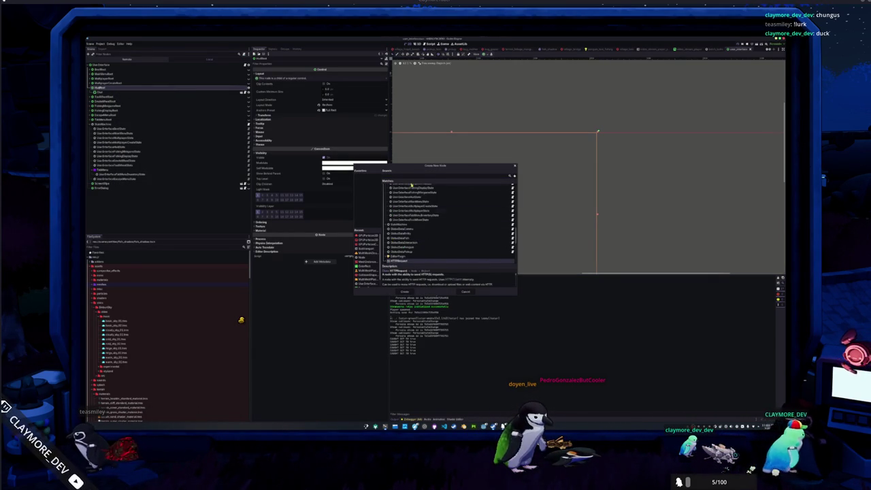
{"action": "type", "text": "hb"}
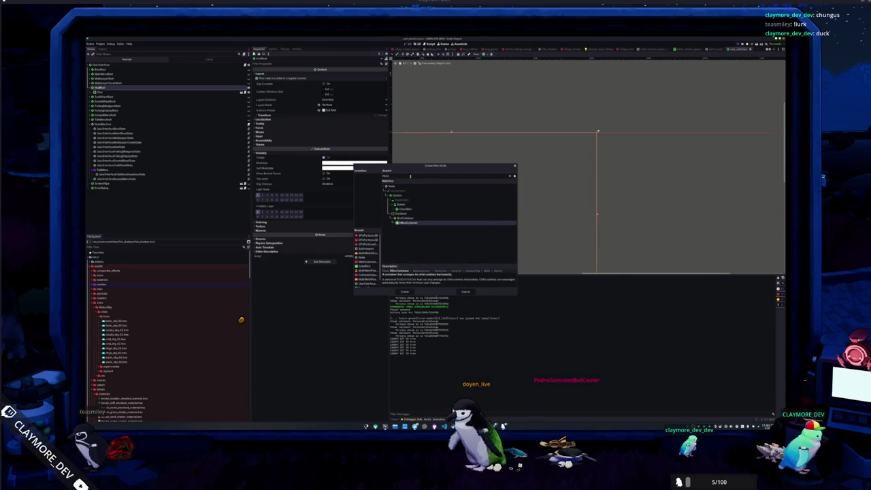
{"action": "key", "text": "Return"}
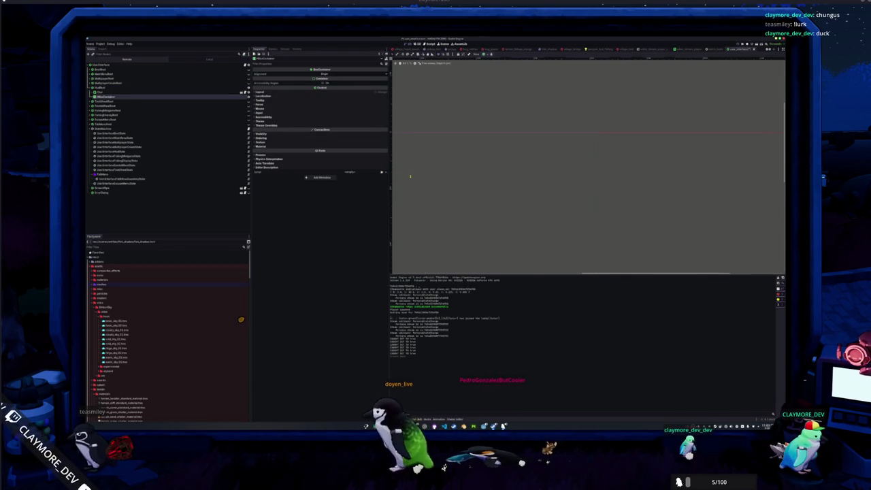
Step: Add a MarginContainer under HudRoot and nest the HBoxContainer inside it
{"action": "left_click", "coordinate": [122, 89]}
{"action": "key", "text": "ctrl+a"}
{"action": "type", "text": "margin"}
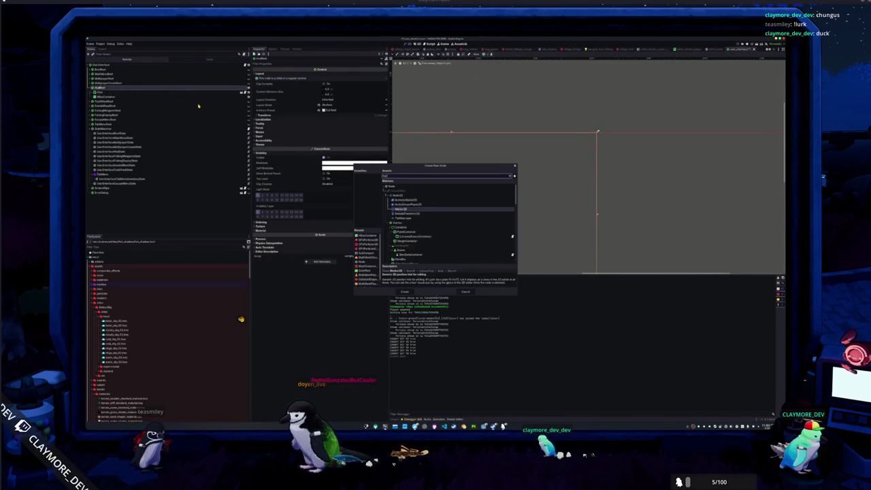
{"action": "key", "text": "Return"}
{"action": "left_click_drag", "start_coordinate": [106, 97], "coordinate": [113, 102]}
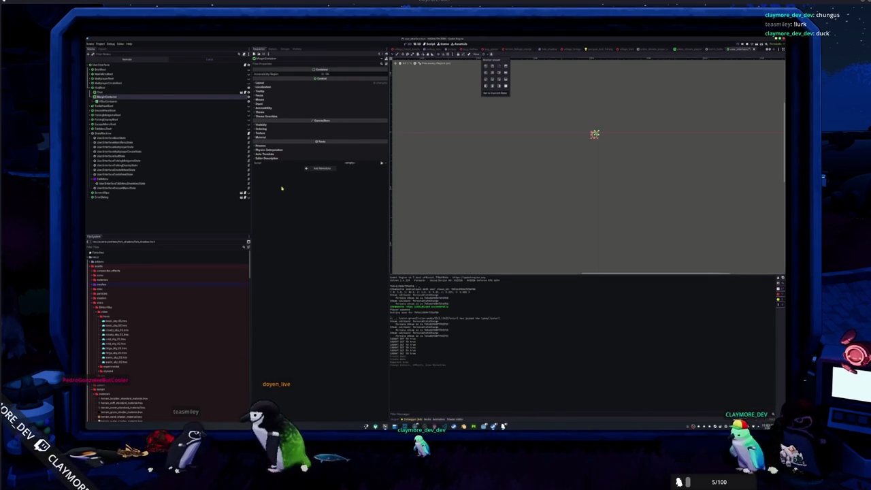
Step: Choose an anchor preset for the MarginContainer, then return to the running game
{"action": "left_click", "coordinate": [492, 80]}
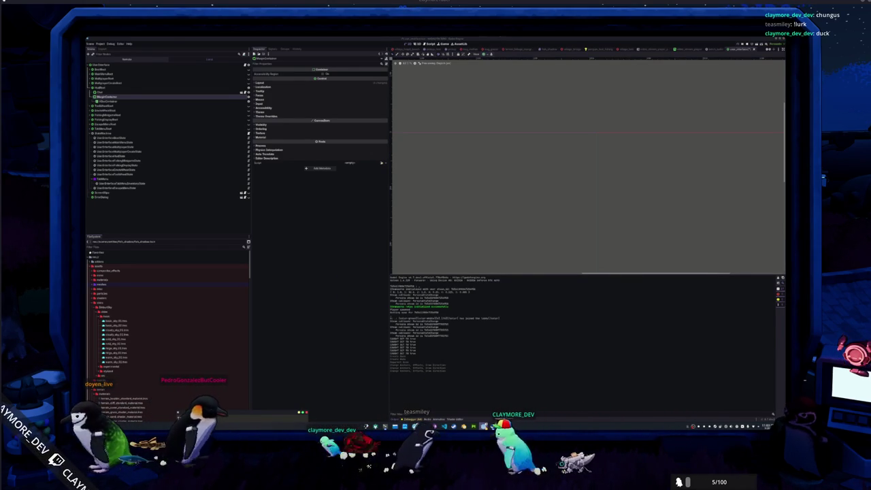
{"action": "mouse_move", "coordinate": [483, 426]}
{"action": "left_click", "coordinate": [494, 384]}
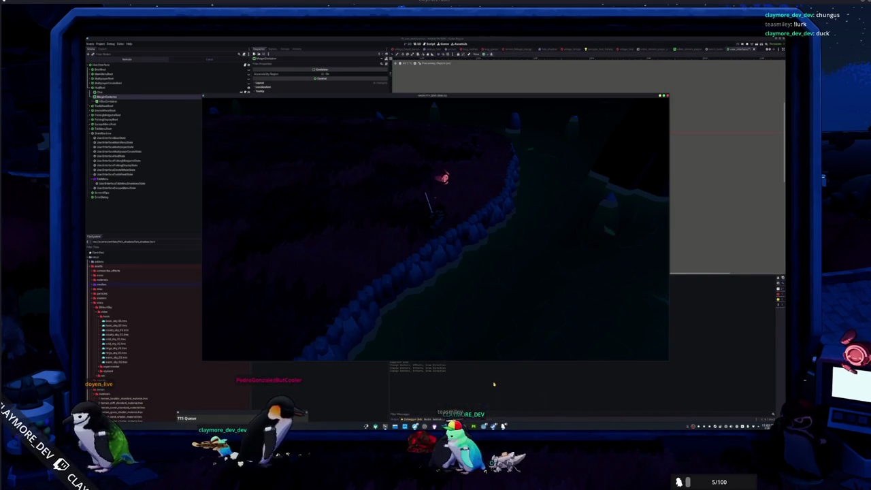
{"action": "key", "text": "Tab"}
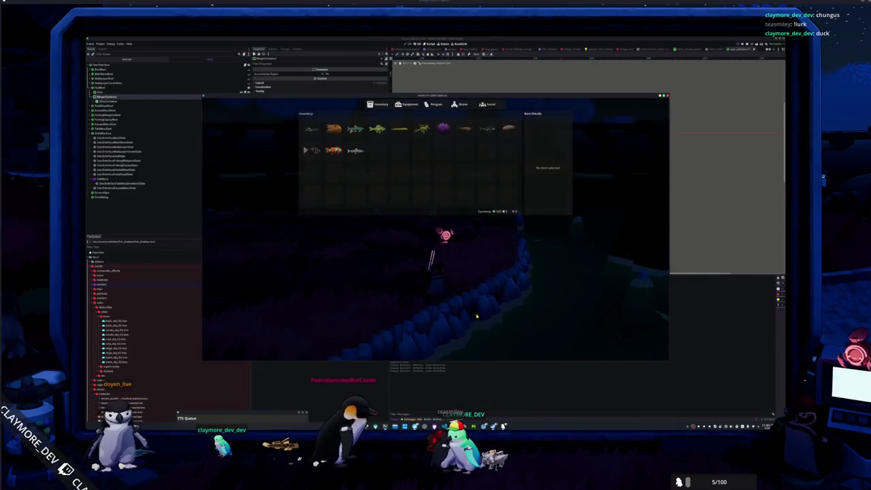
{"action": "key", "text": "Tab"}
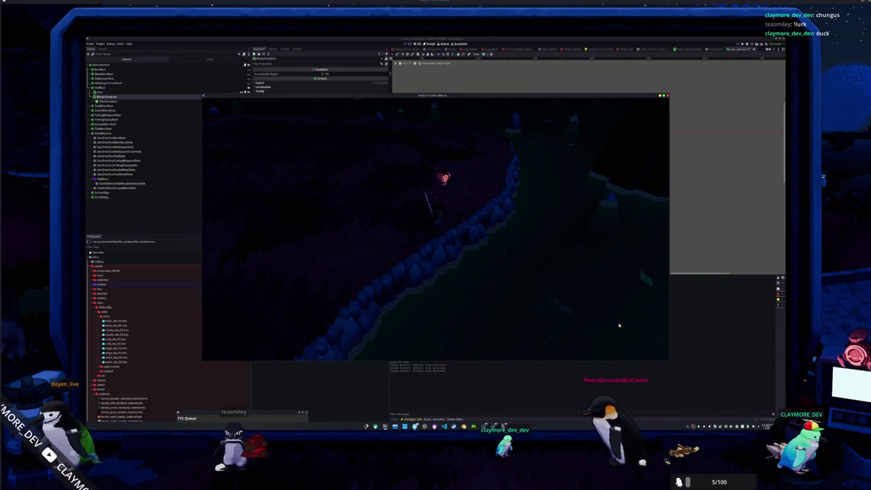
{"action": "key", "text": "F8"}
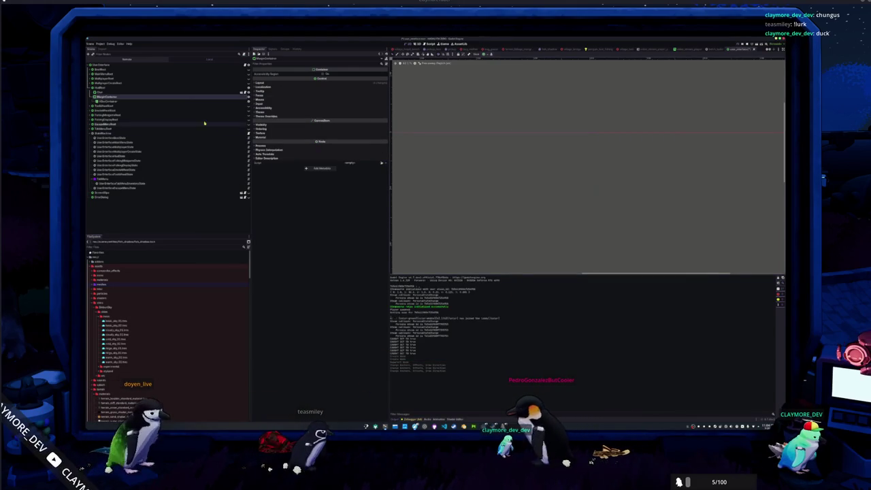
Step: Reselect the MarginContainer and bring up its anchor layout presets
{"action": "left_click", "coordinate": [155, 101]}
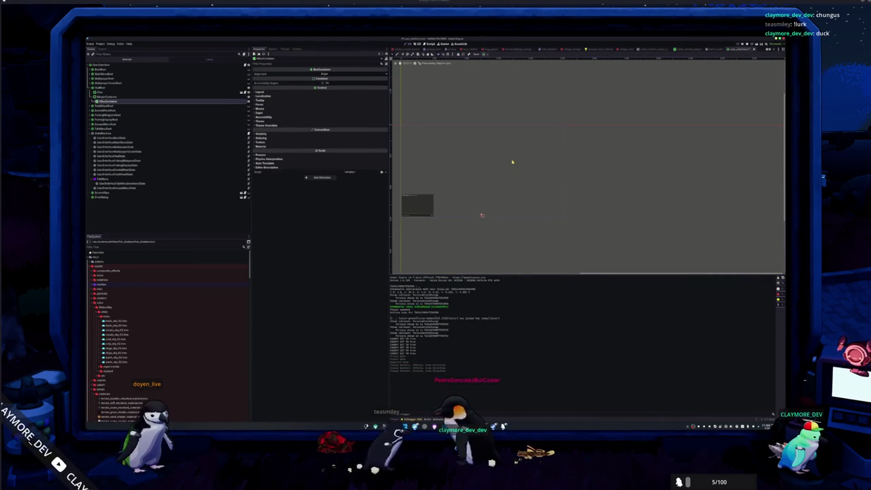
{"action": "key", "text": "Up"}
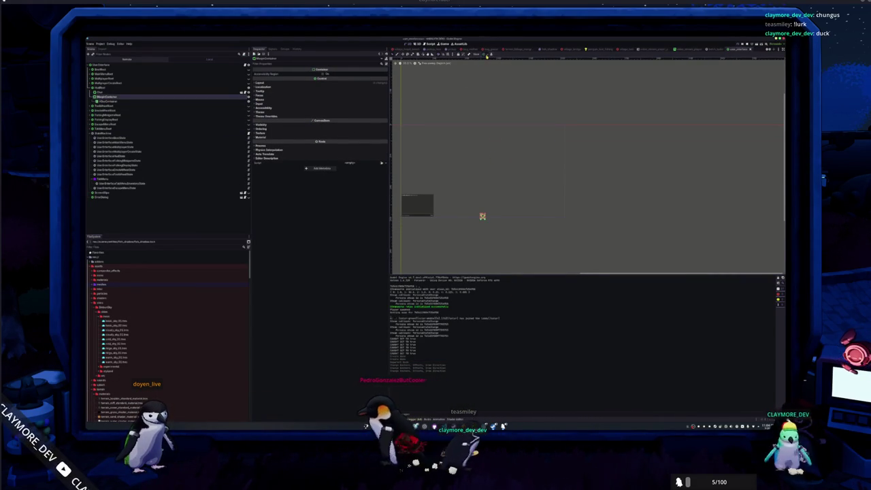
{"action": "left_click", "coordinate": [485, 54]}
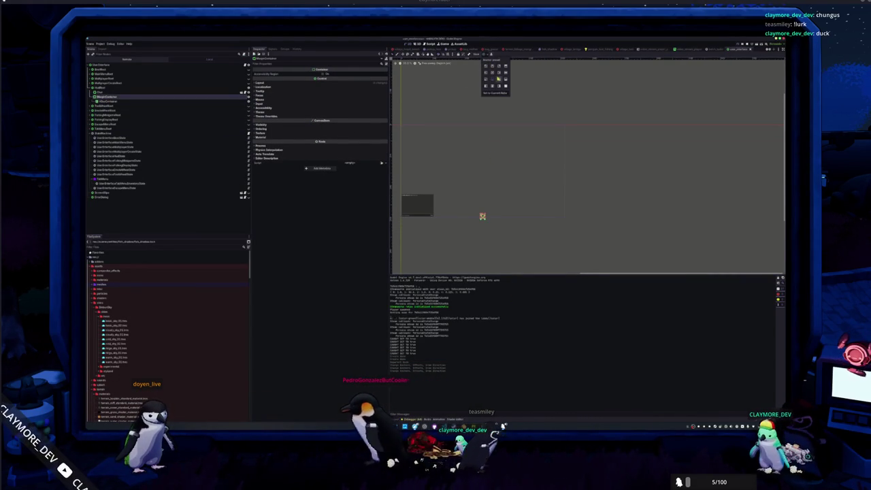
Step: Override the MarginContainer's Left, Top, Right and Bottom margin constants, with Bottom set to 5
{"action": "left_click", "coordinate": [267, 116]}
{"action": "left_click", "coordinate": [340, 127]}
{"action": "left_click", "coordinate": [340, 131]}
{"action": "left_click", "coordinate": [335, 135]}
{"action": "left_click", "coordinate": [335, 141]}
{"action": "type", "text": "5"}
{"action": "key", "text": "Return"}
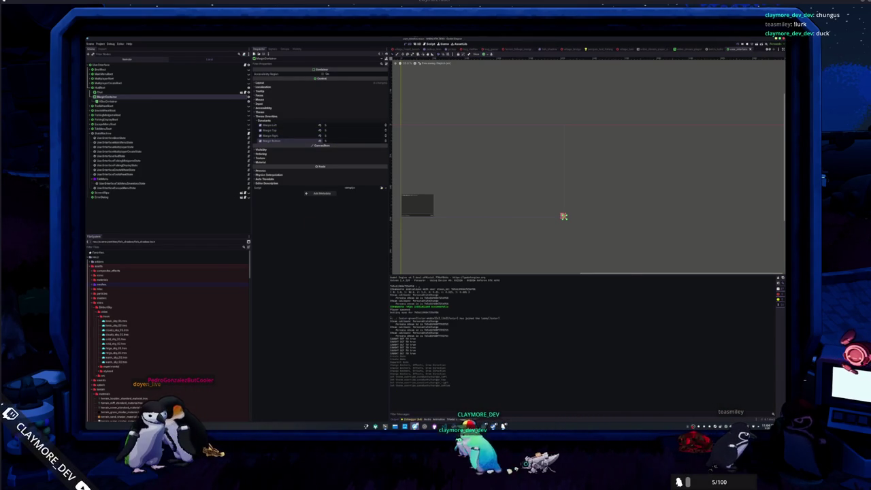
{"action": "key", "text": "alt+Tab"}
{"action": "scroll", "coordinate": [672, 250], "scroll_direction": "down", "scroll_amount": 10}
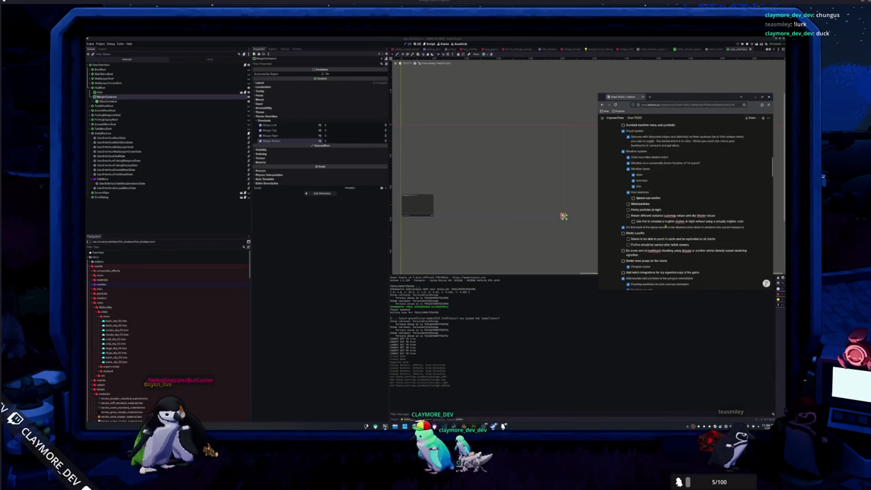
Step: Add a 'HUD widgets' to-do above the compass task with 'Time of day' and 'Weather' sub-items
{"action": "scroll", "coordinate": [662, 230], "scroll_direction": "down", "scroll_amount": 10}
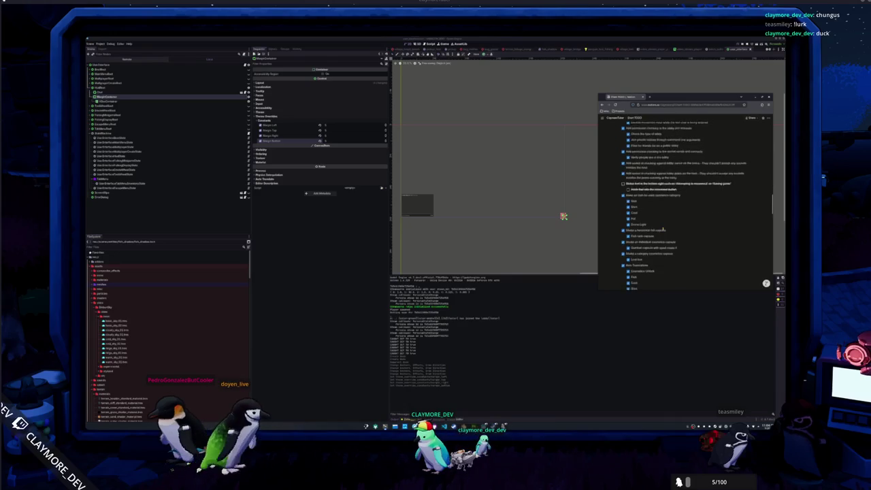
{"action": "scroll", "coordinate": [662, 230], "scroll_direction": "down", "scroll_amount": 5}
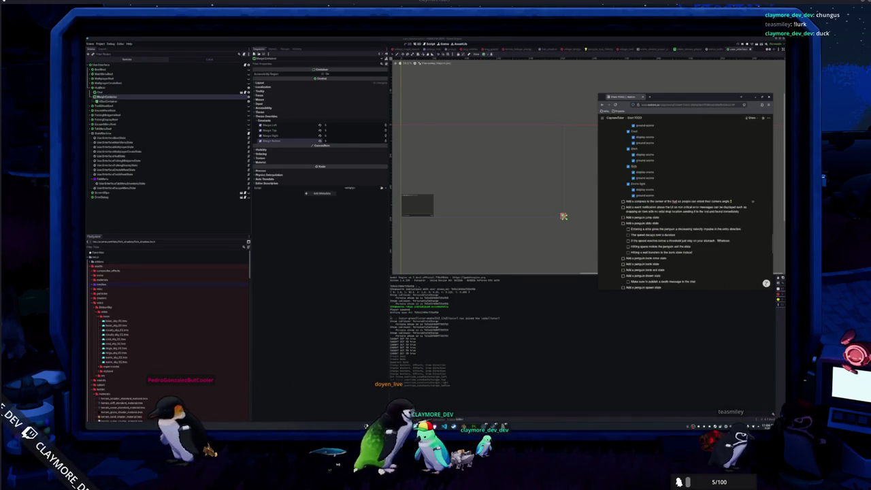
{"action": "key", "text": "Return"}
{"action": "key", "text": "Return"}
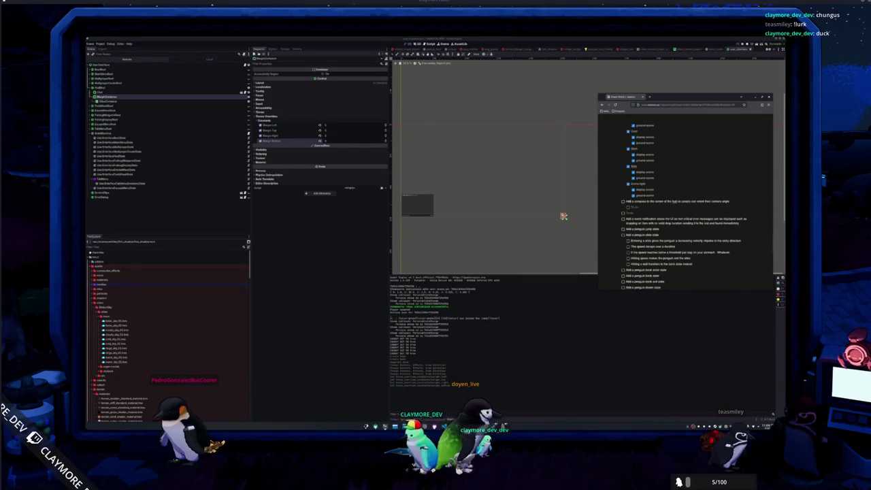
{"action": "key", "text": "Return"}
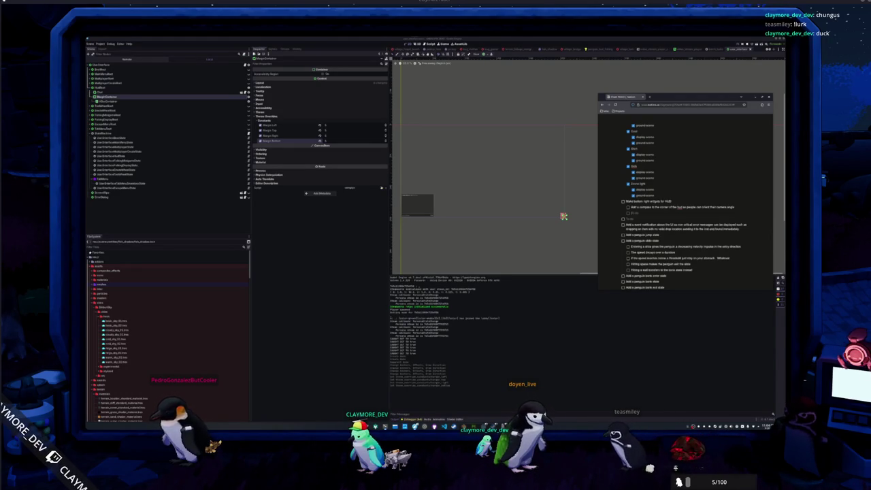
{"action": "type", "text": "Time of day"}
{"action": "key", "text": "Return"}
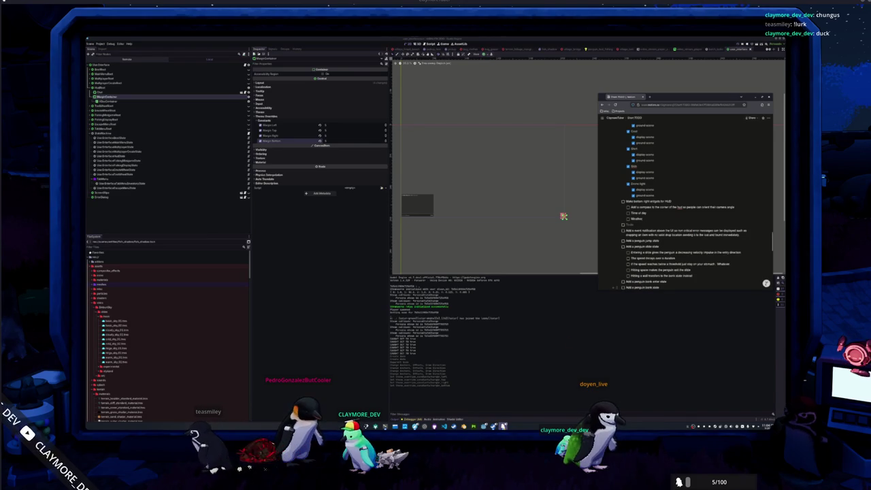
{"action": "mouse_move", "coordinate": [503, 426]}
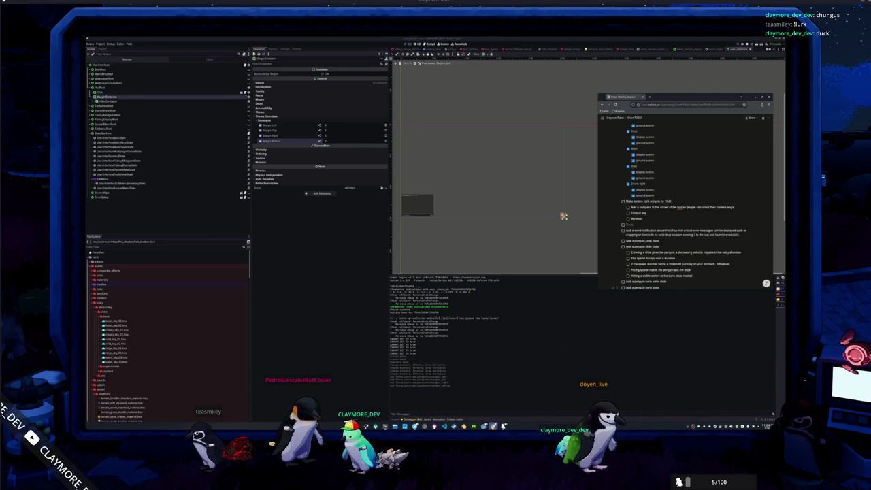
{"action": "left_click", "coordinate": [504, 426]}
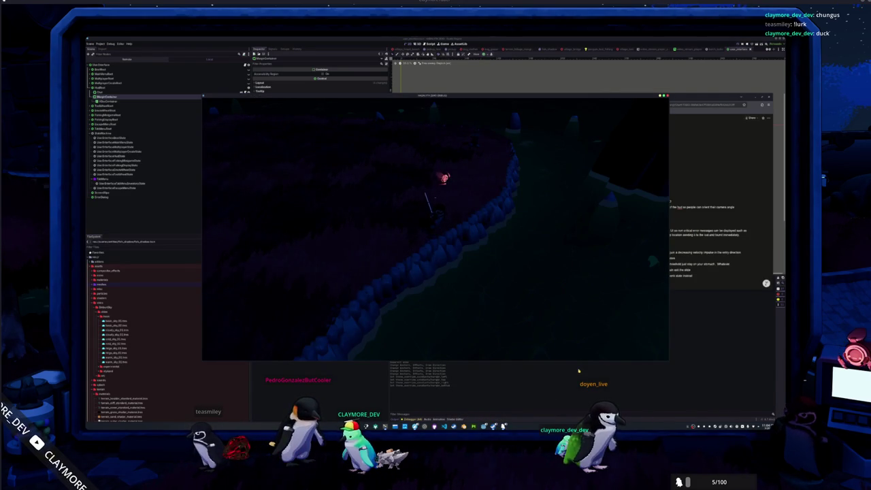
Step: Capture a rectangular region screenshot of the game area
{"action": "key", "text": "Print"}
{"action": "left_click_drag", "start_coordinate": [670, 362], "coordinate": [492, 270]}
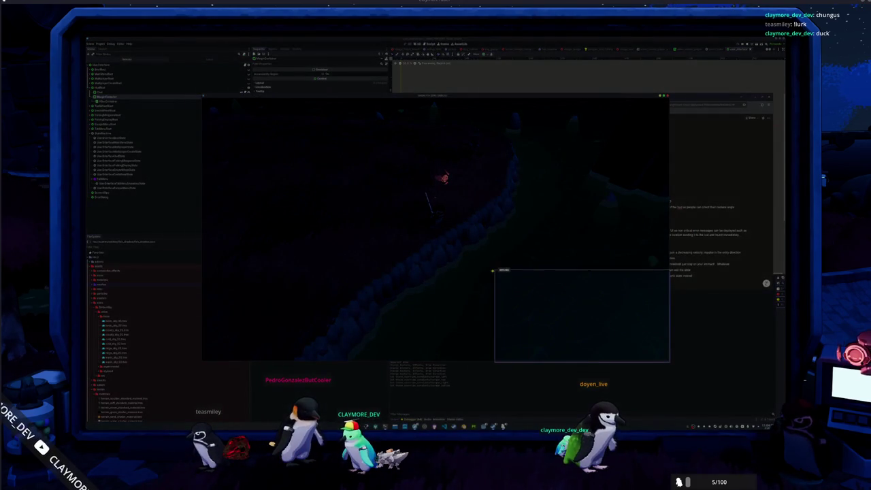
{"action": "left_click_drag", "start_coordinate": [413, 287], "coordinate": [413, 286]}
{"action": "double_click", "coordinate": [518, 343]}
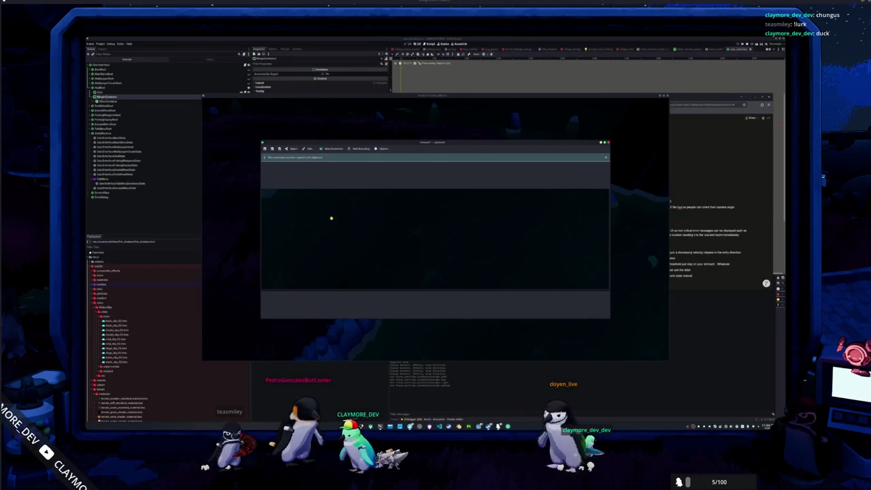
Step: Draw red circles side by side on the capture with the ellipse tool
{"action": "left_click", "coordinate": [307, 149]}
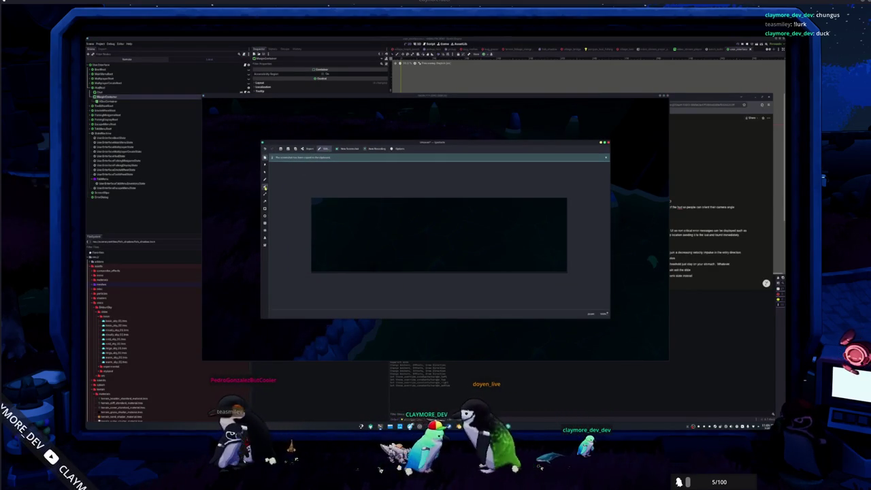
{"action": "left_click", "coordinate": [265, 216]}
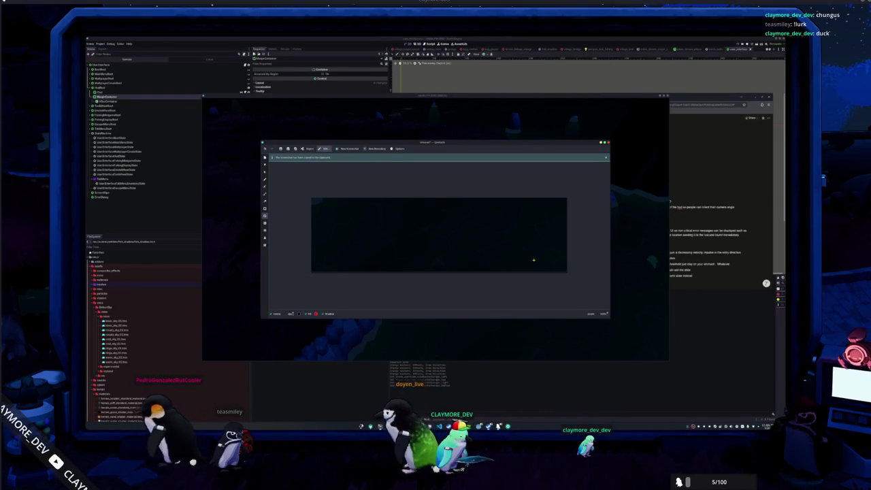
{"action": "left_click_drag", "start_coordinate": [555, 264], "coordinate": [509, 222]}
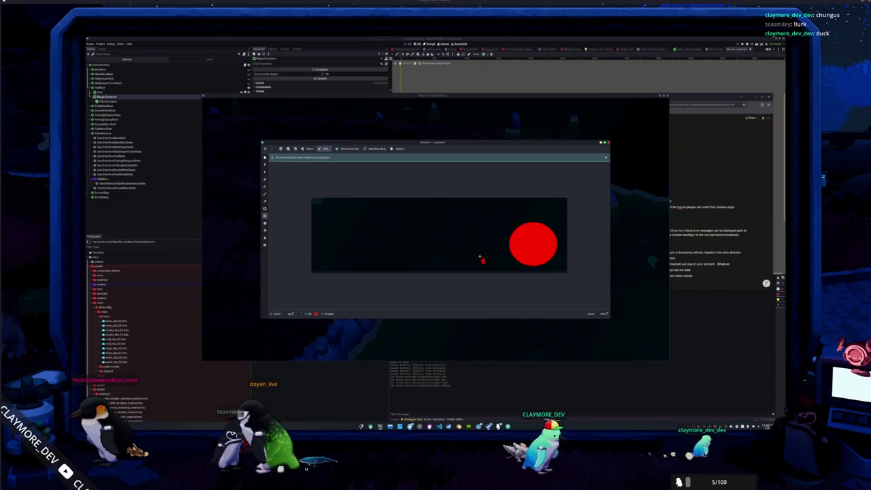
{"action": "left_click_drag", "start_coordinate": [485, 262], "coordinate": [432, 221]}
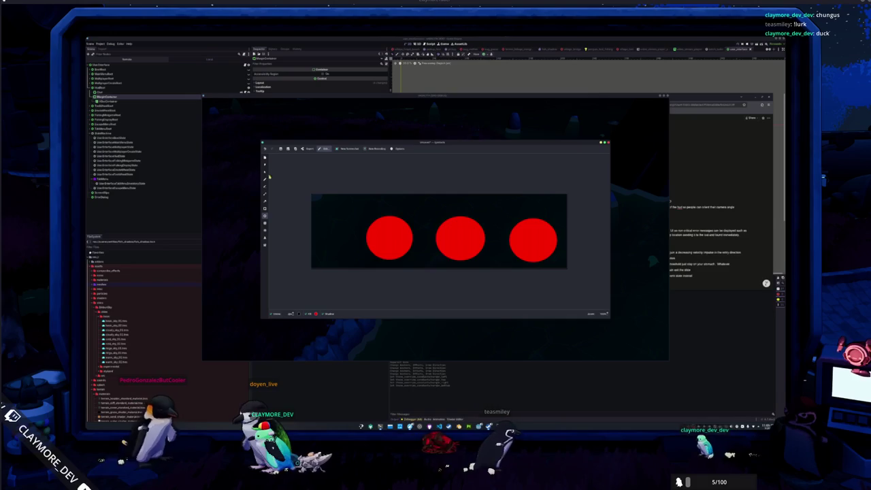
{"action": "left_click", "coordinate": [264, 187]}
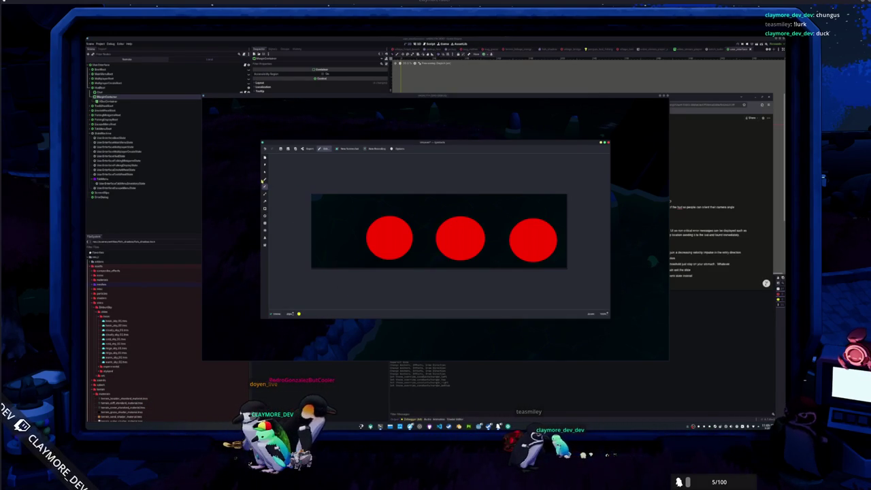
Step: Sketch a yellow triangle inside the right circle, undo stray strokes, and close Spectacle
{"action": "left_click", "coordinate": [298, 314]}
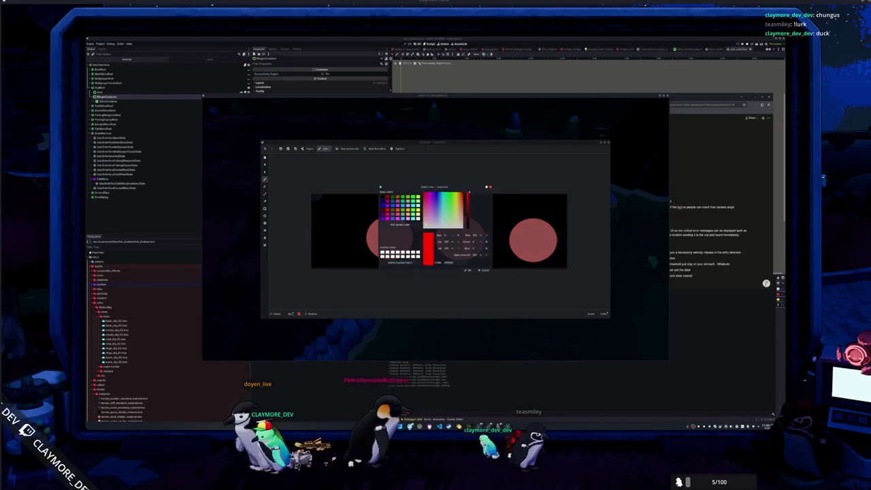
{"action": "left_click", "coordinate": [464, 271]}
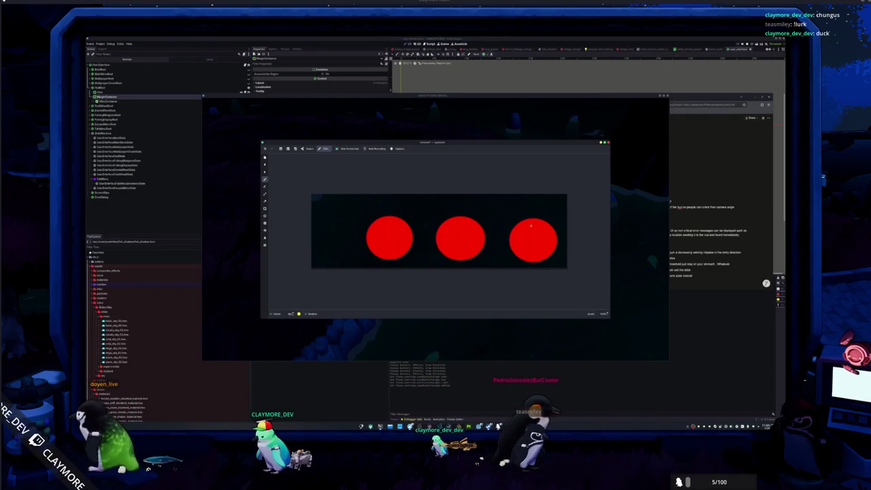
{"action": "key", "text": "ctrl+z"}
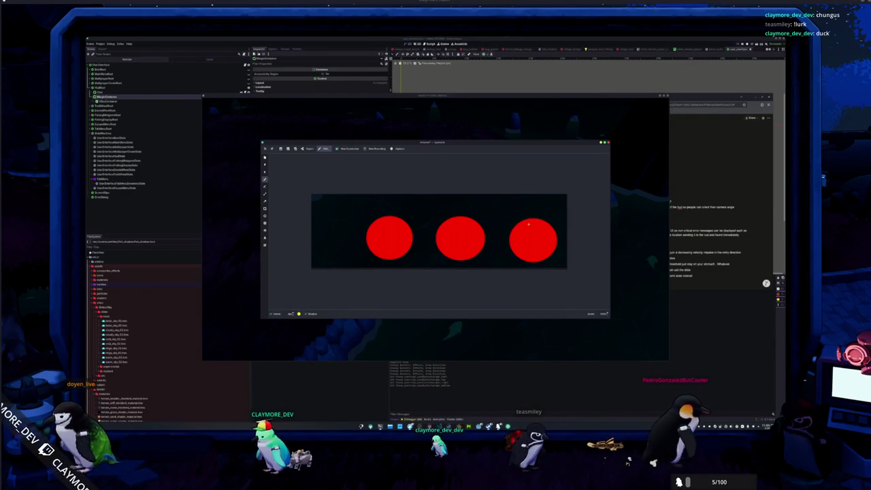
{"action": "mouse_move", "coordinate": [527, 226]}
{"action": "left_mouse_down"}
{"action": "mouse_move", "coordinate": [539, 225]}
{"action": "mouse_move", "coordinate": [528, 226]}
{"action": "left_mouse_up"}
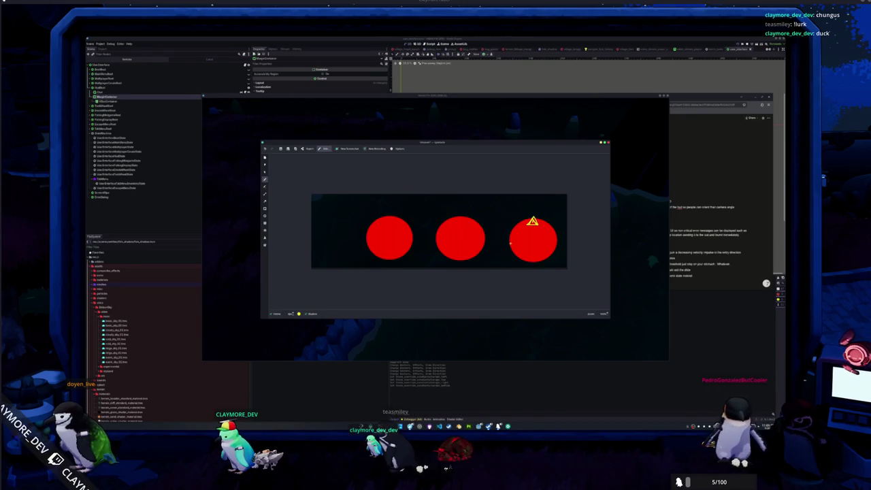
{"action": "left_click_drag", "start_coordinate": [533, 240], "coordinate": [521, 249]}
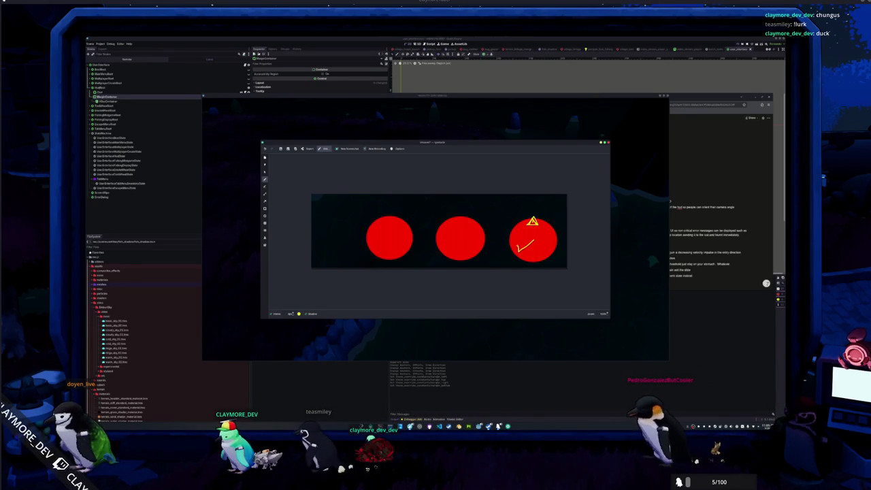
{"action": "key", "text": "ctrl+z"}
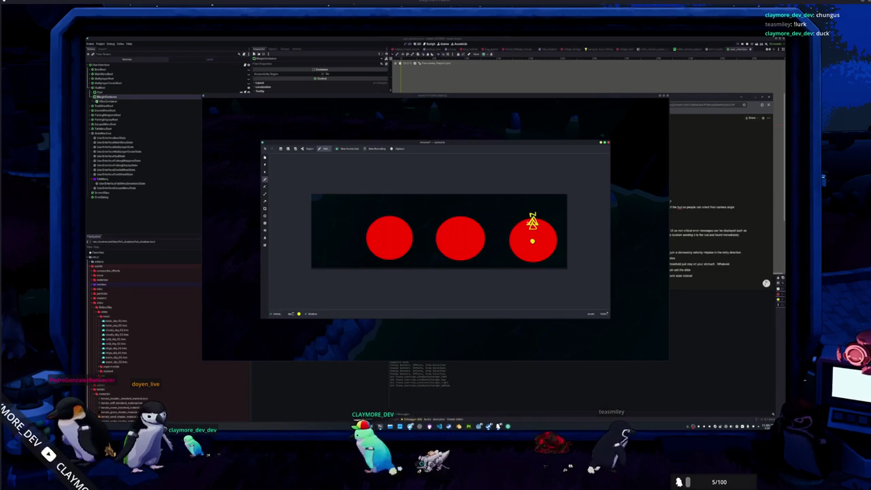
{"action": "key", "text": "Escape"}
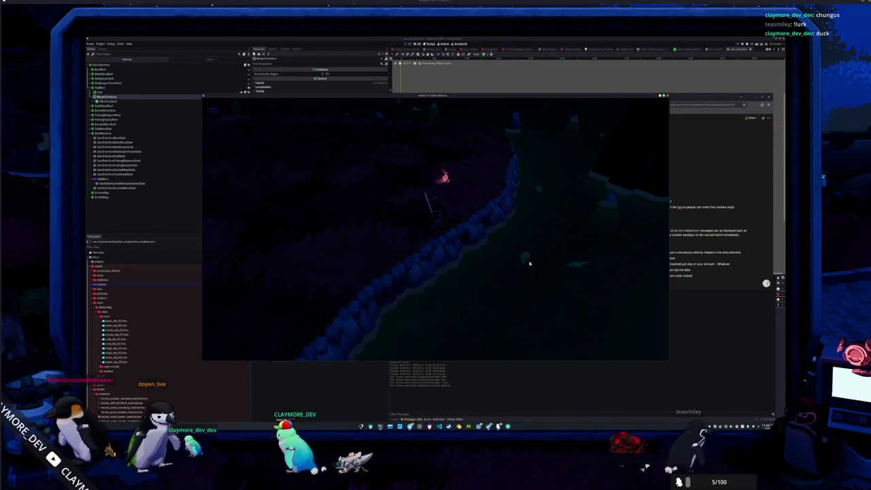
{"action": "left_click", "coordinate": [528, 267]}
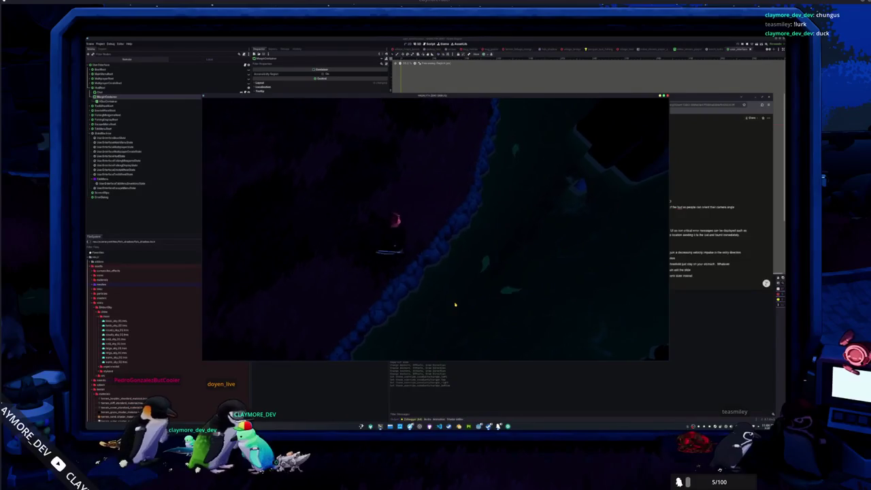
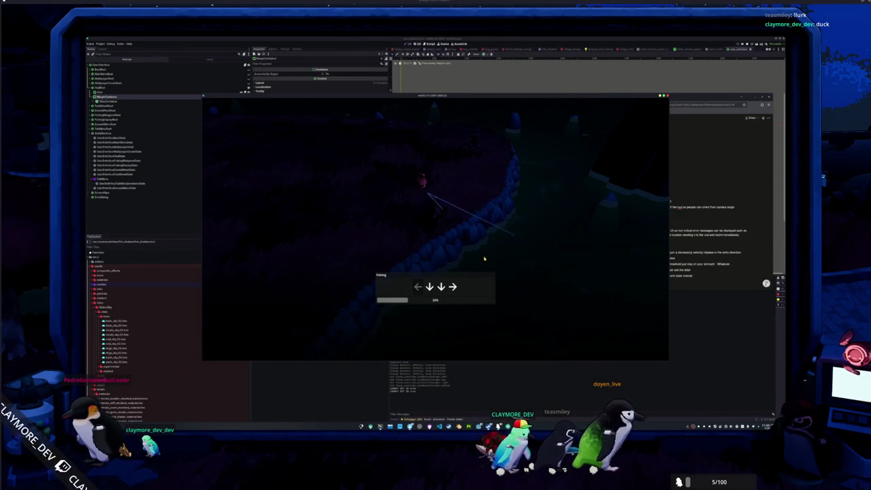
Step: Finish the fishing arrow sequence, walk along the shore across the wooden bridge, then stop the game with F8
{"action": "key", "text": "Right"}
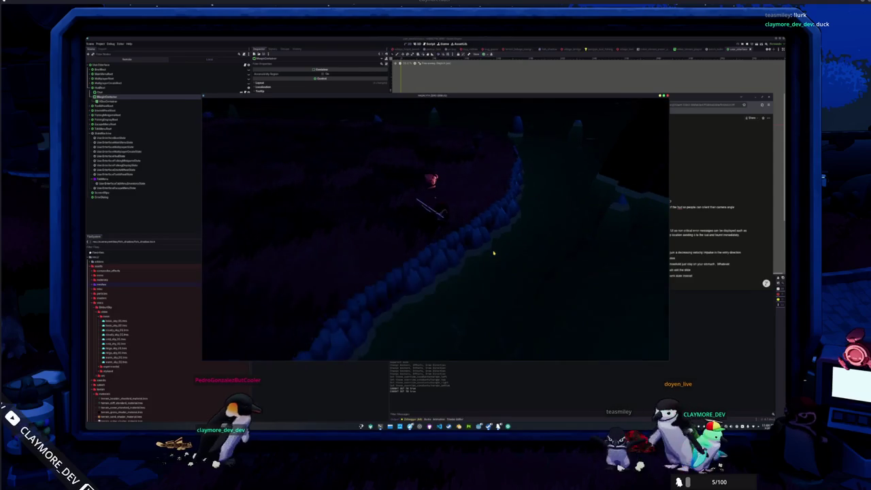
{"action": "key", "text": "d"}
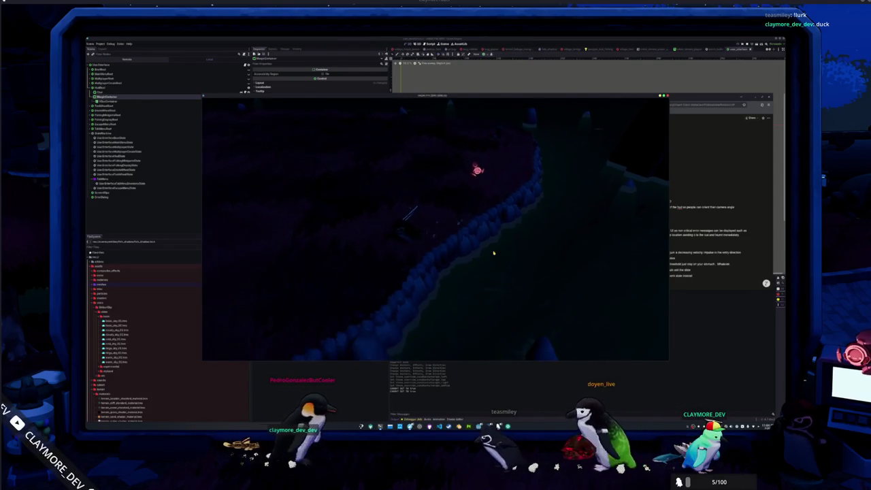
{"action": "key", "text": "d"}
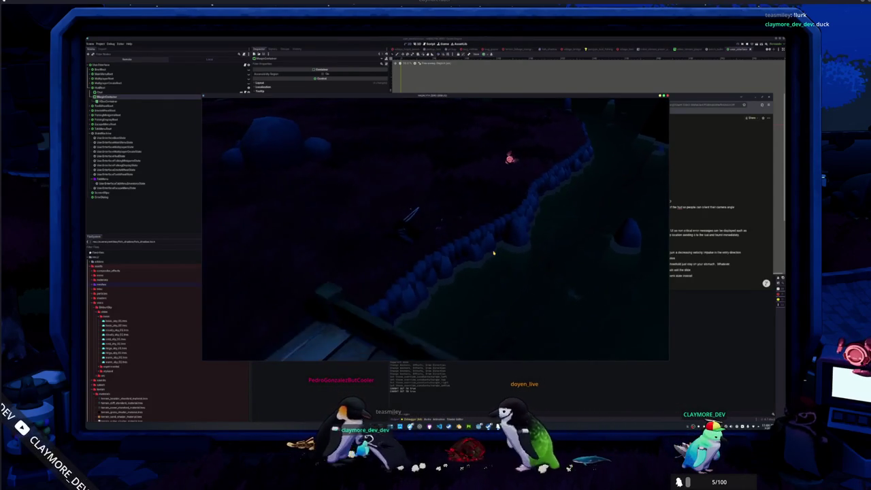
{"action": "key", "text": "d"}
{"action": "key", "text": "d"}
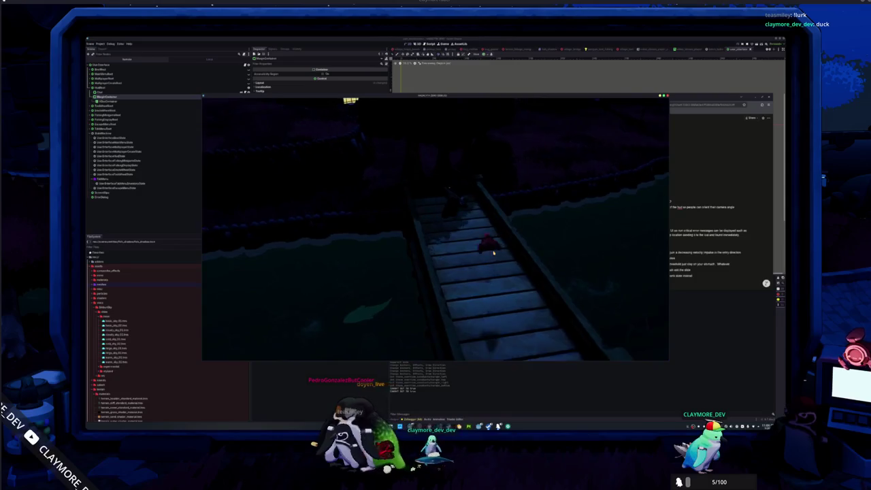
{"action": "key", "text": "w"}
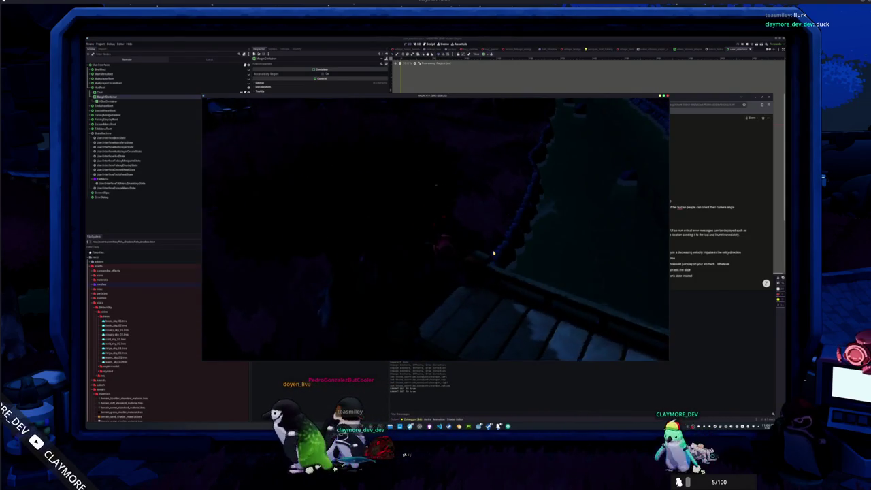
{"action": "key", "text": "w"}
{"action": "key", "text": "w"}
{"action": "key", "text": "w"}
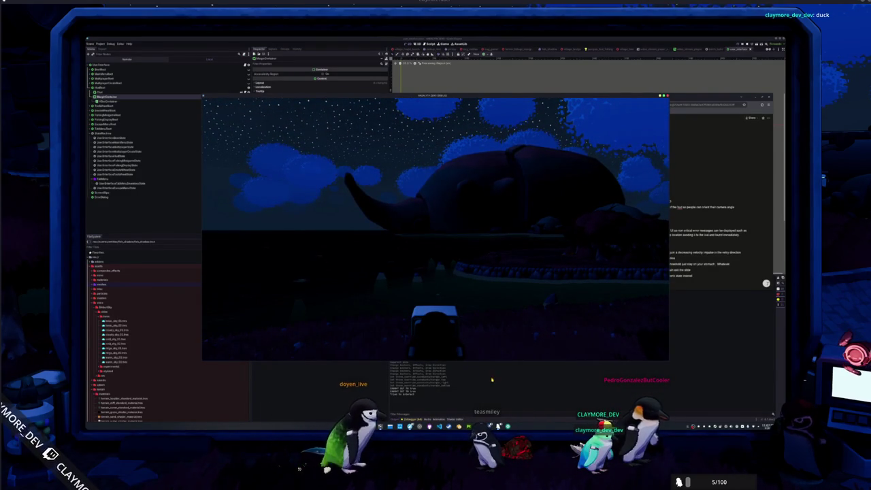
{"action": "key", "text": "F8"}
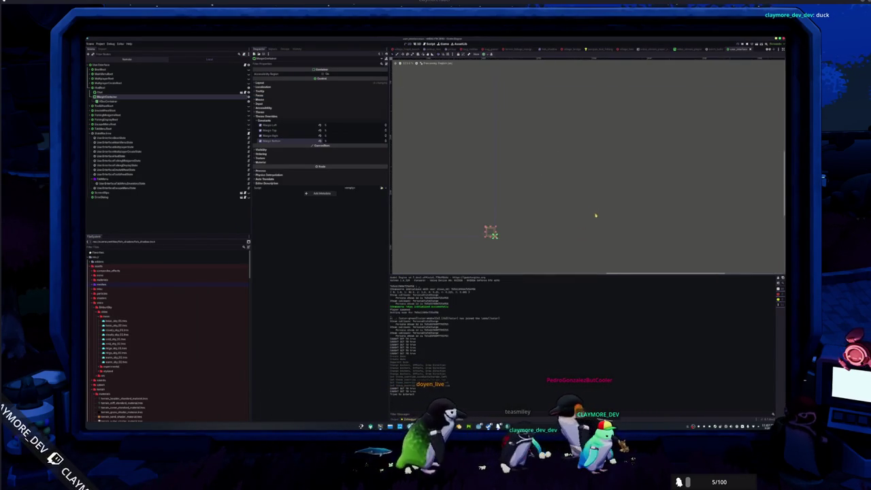
Step: Add a PanelContainer as a child of the selected container node
{"action": "left_click", "coordinate": [115, 101]}
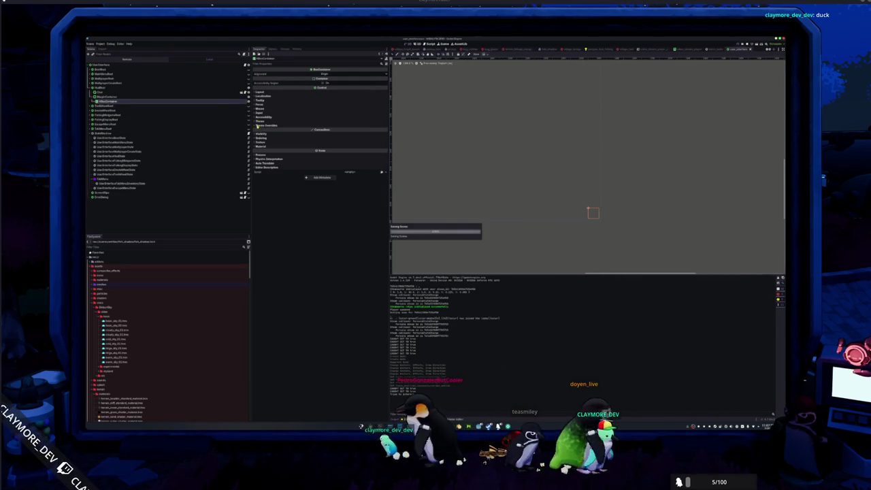
{"action": "right_click", "coordinate": [128, 103]}
{"action": "left_click", "coordinate": [140, 105]}
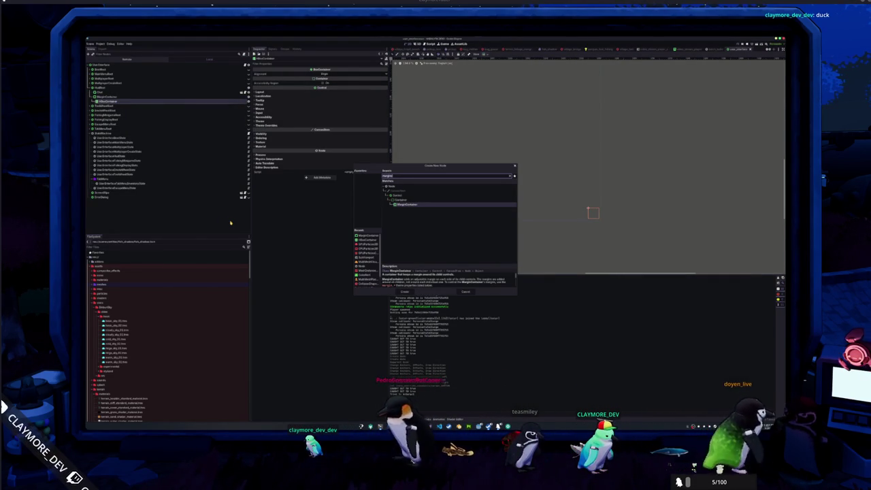
{"action": "key", "text": "ctrl+a"}
{"action": "type", "text": "panel"}
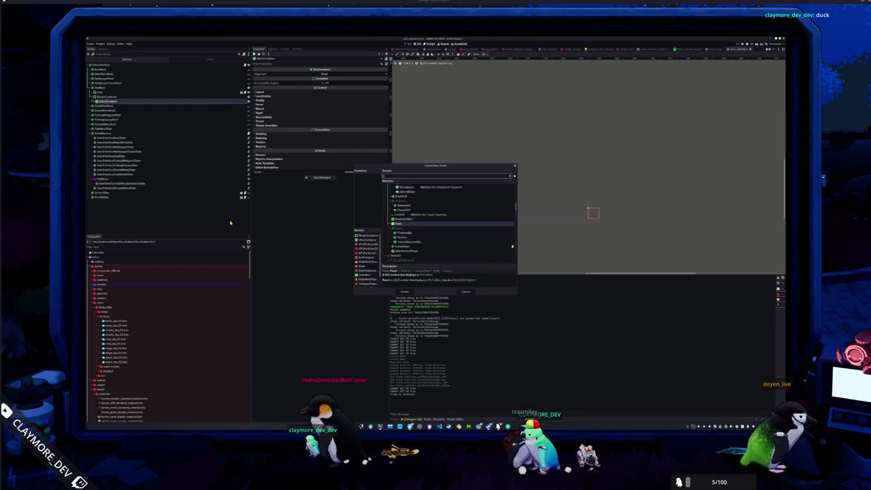
{"action": "key", "text": "Return"}
Step: Add a Panel node as a child of the new PanelContainer
{"action": "key", "text": "ctrl+a"}
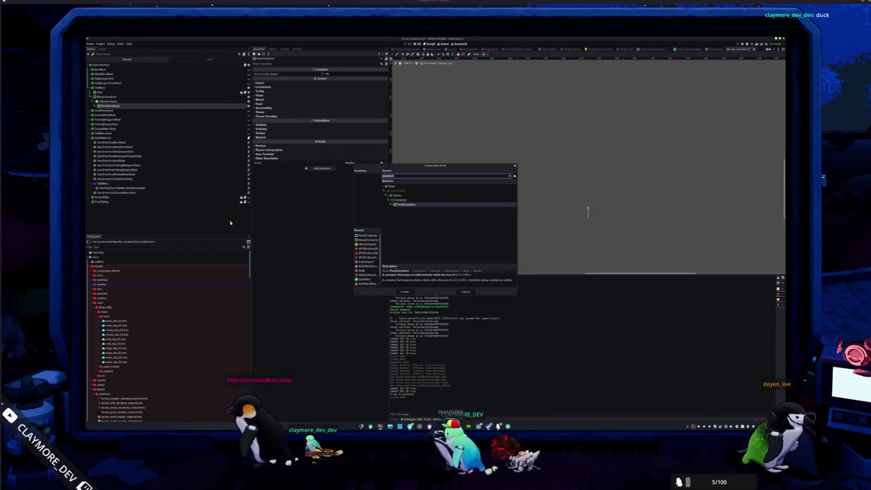
{"action": "key", "text": "BackSpace"}
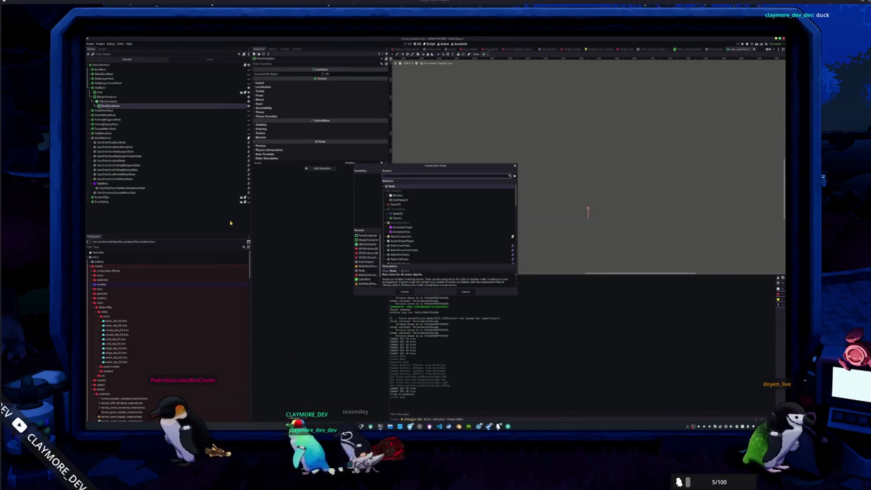
{"action": "type", "text": "colorr"}
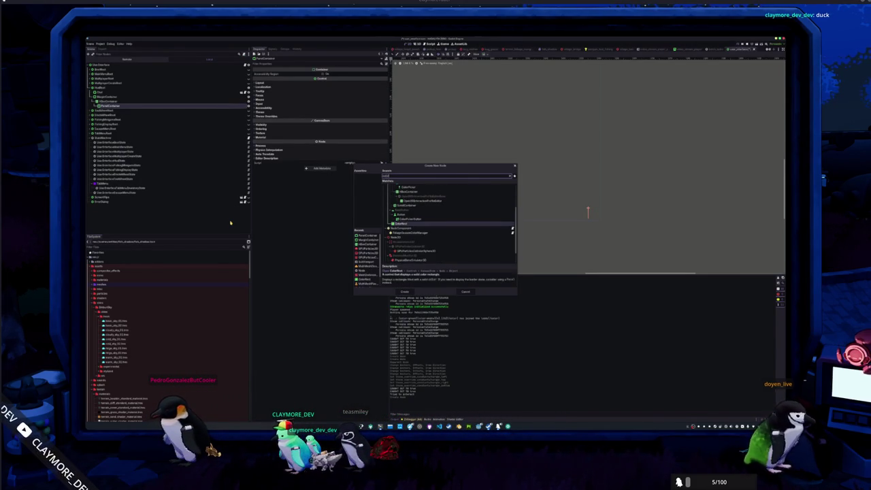
{"action": "key", "text": "BackSpace"}
{"action": "key", "text": "BackSpace"}
{"action": "key", "text": "BackSpace"}
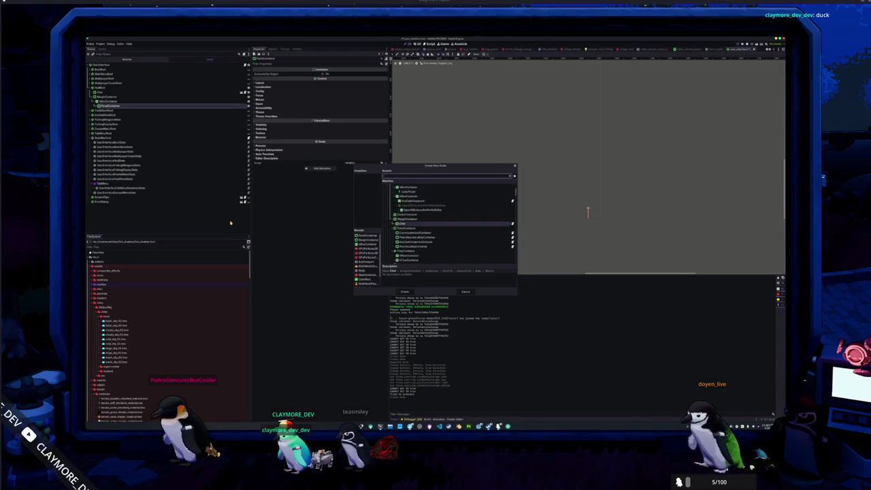
{"action": "key", "text": "Down"}
{"action": "key", "text": "Down"}
{"action": "key", "text": "Down"}
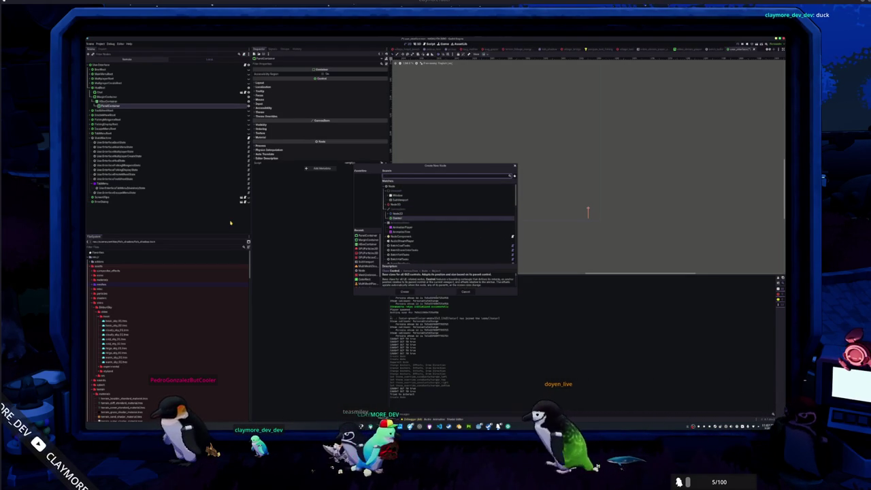
{"action": "left_click", "coordinate": [387, 218]}
{"action": "left_click", "coordinate": [395, 217]}
{"action": "scroll", "coordinate": [406, 223], "scroll_direction": "down", "scroll_amount": 1}
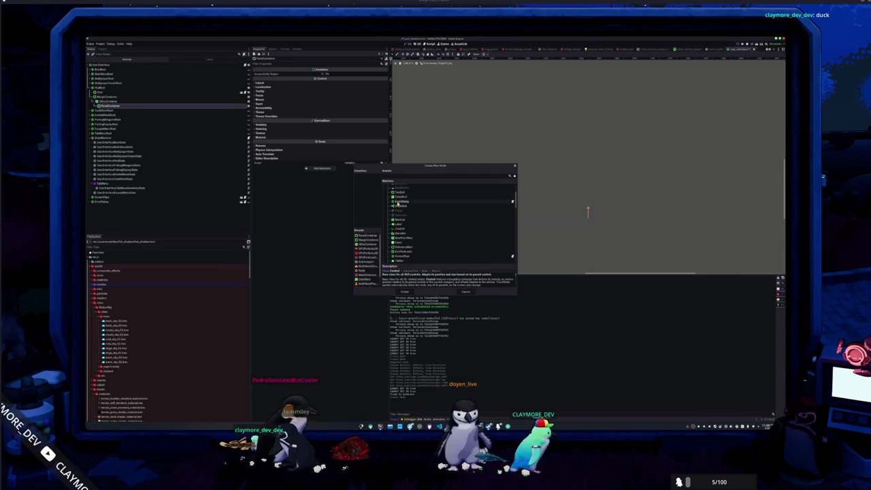
{"action": "scroll", "coordinate": [405, 223], "scroll_direction": "down", "scroll_amount": 3}
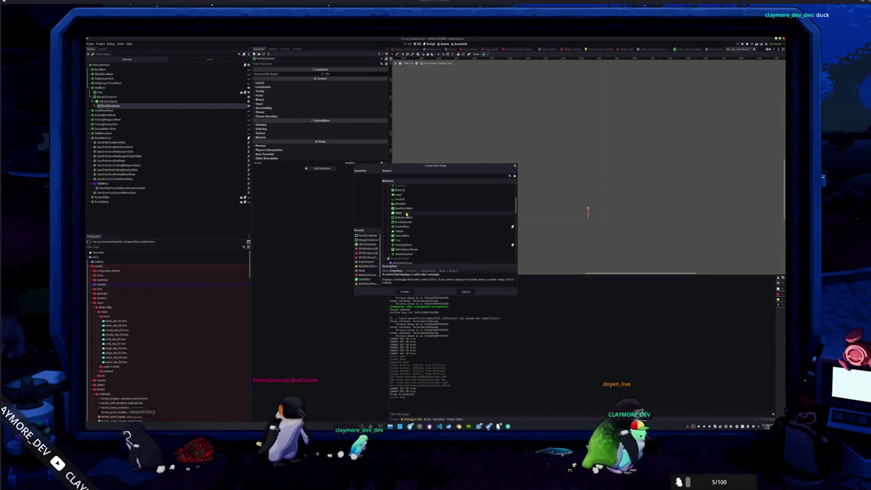
{"action": "left_click", "coordinate": [407, 214]}
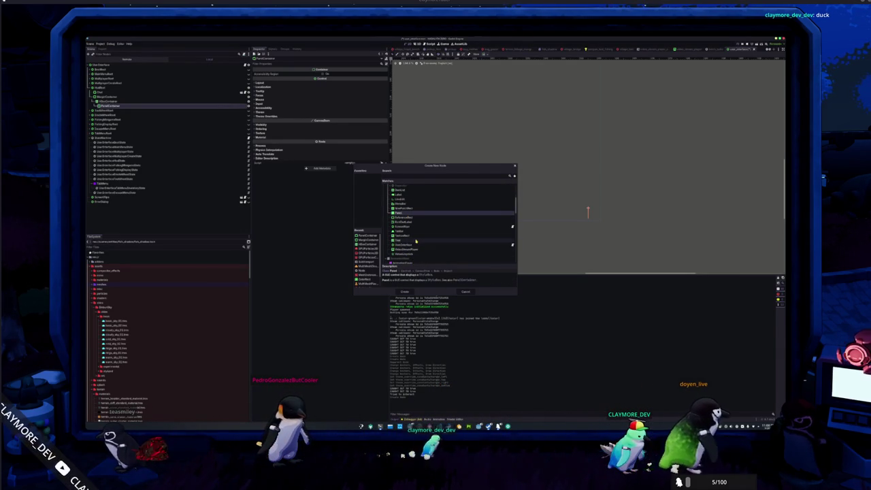
{"action": "scroll", "coordinate": [416, 241], "scroll_direction": "up", "scroll_amount": 1}
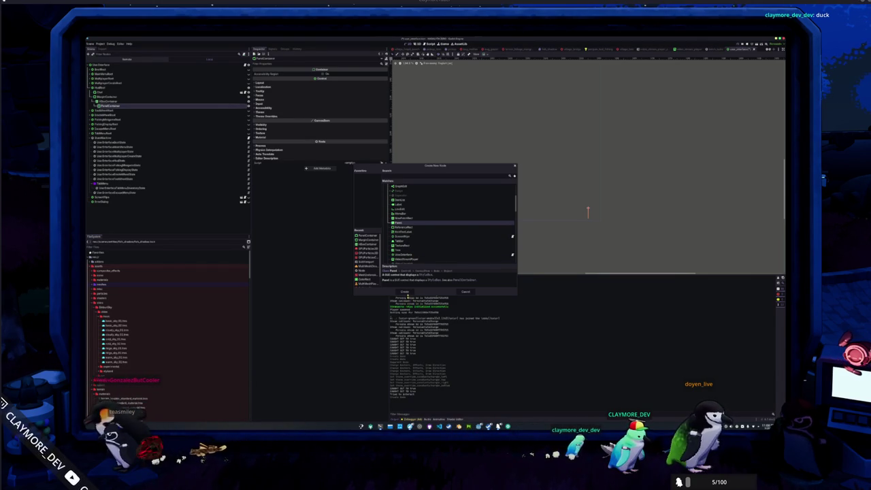
{"action": "left_click", "coordinate": [407, 293]}
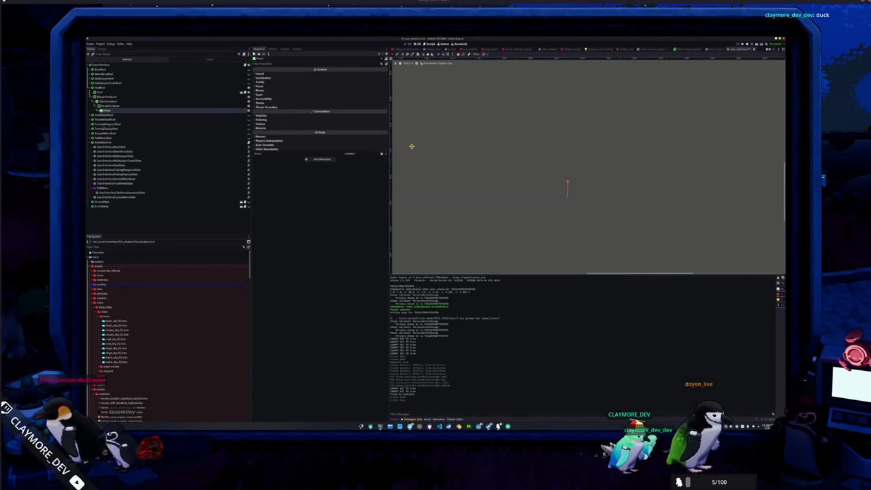
Step: Enlarge the Panel by raising its Custom Minimum Size
{"action": "left_click", "coordinate": [288, 74]}
{"action": "left_click", "coordinate": [272, 115]}
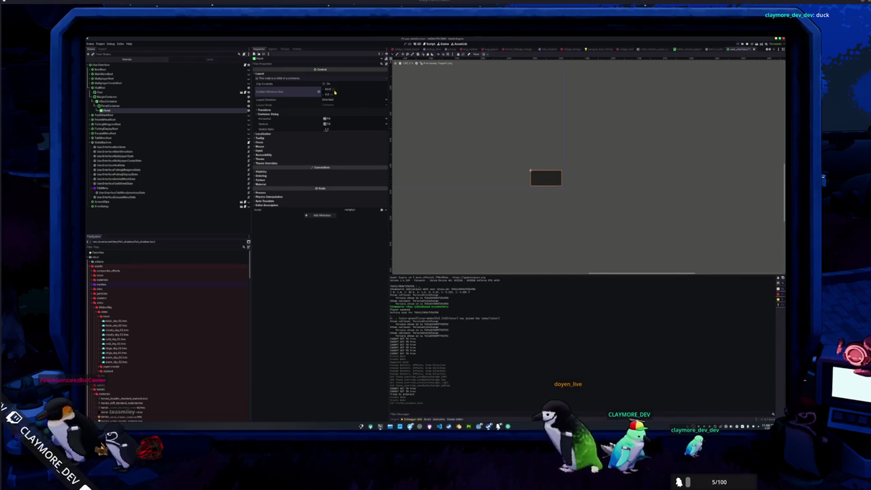
{"action": "left_click_drag", "start_coordinate": [334, 92], "coordinate": [335, 97]}
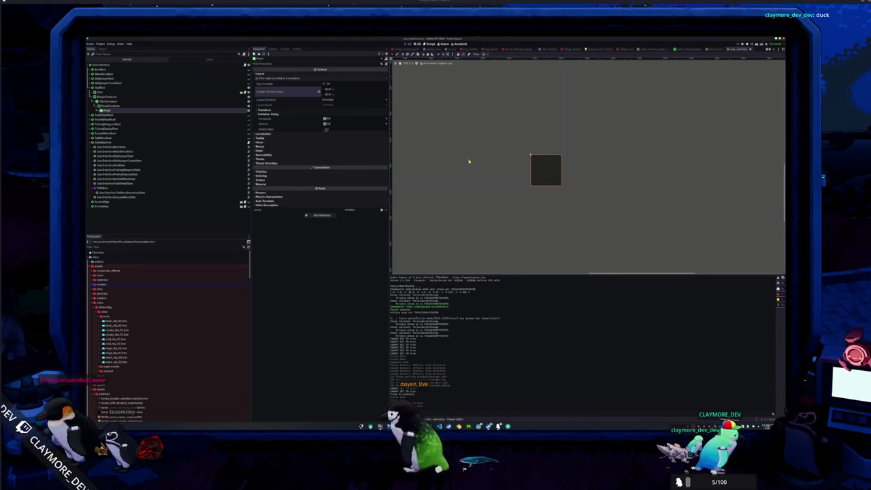
{"action": "left_click", "coordinate": [110, 101]}
{"action": "left_click", "coordinate": [108, 111]}
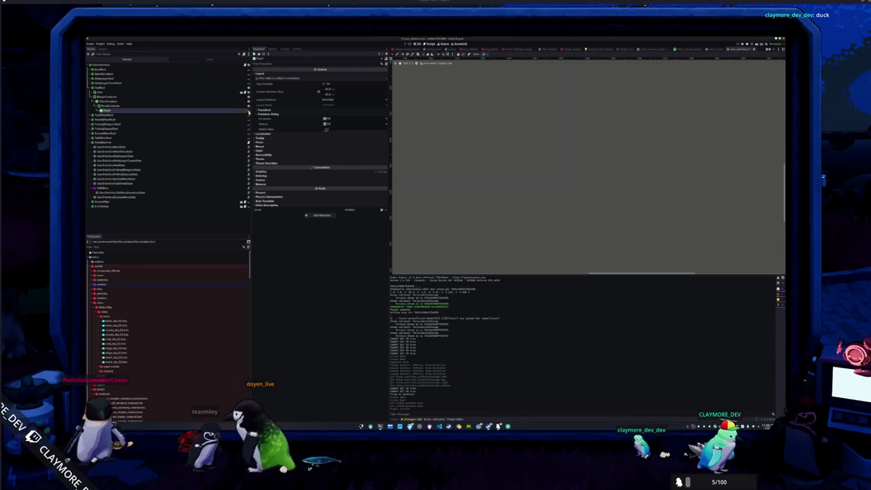
Step: Give the PanelContainer a new StyleBoxFlat panel style override with a chosen Bg Color
{"action": "left_click", "coordinate": [109, 105]}
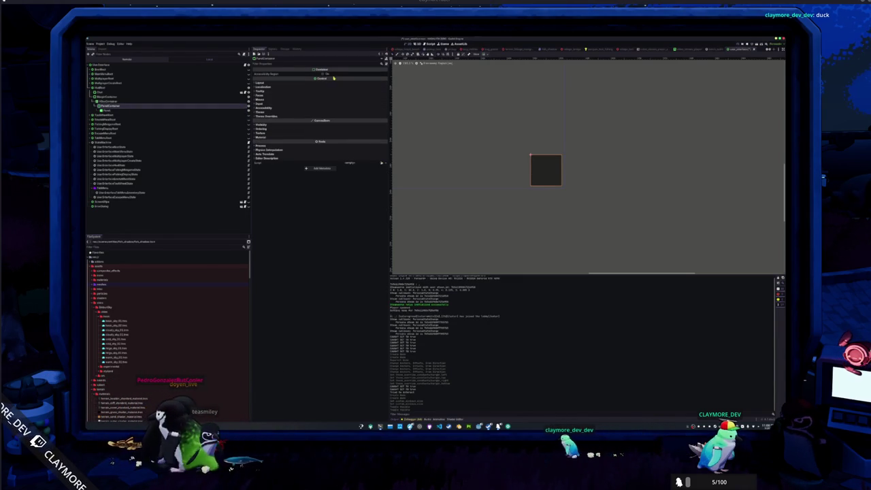
{"action": "left_click", "coordinate": [309, 118]}
{"action": "left_click", "coordinate": [300, 122]}
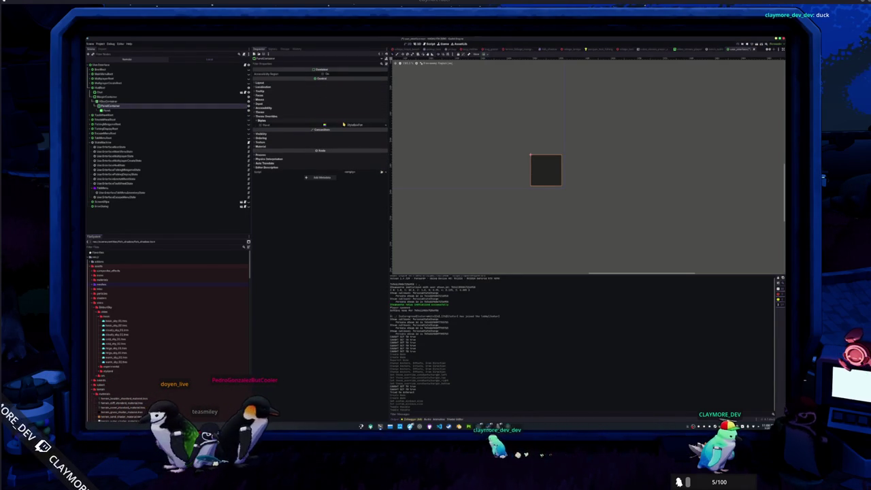
{"action": "left_click", "coordinate": [356, 145]}
{"action": "left_click", "coordinate": [385, 125]}
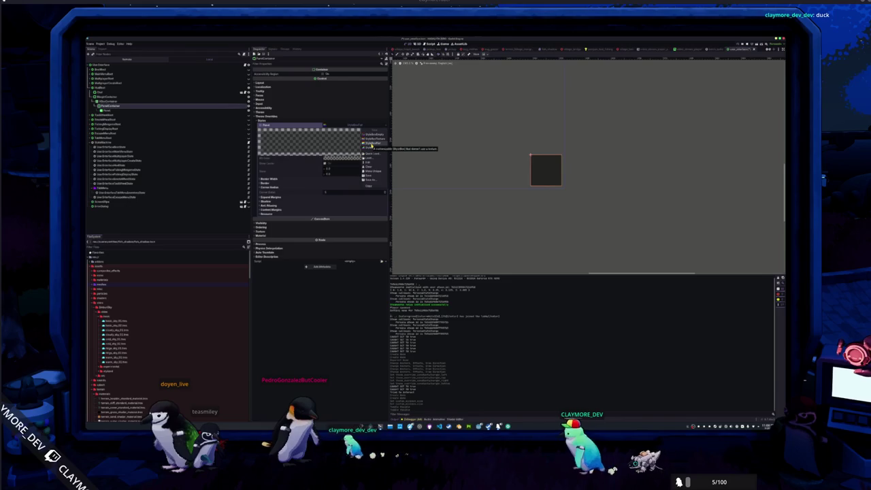
{"action": "left_click", "coordinate": [372, 144]}
{"action": "left_click", "coordinate": [349, 159]}
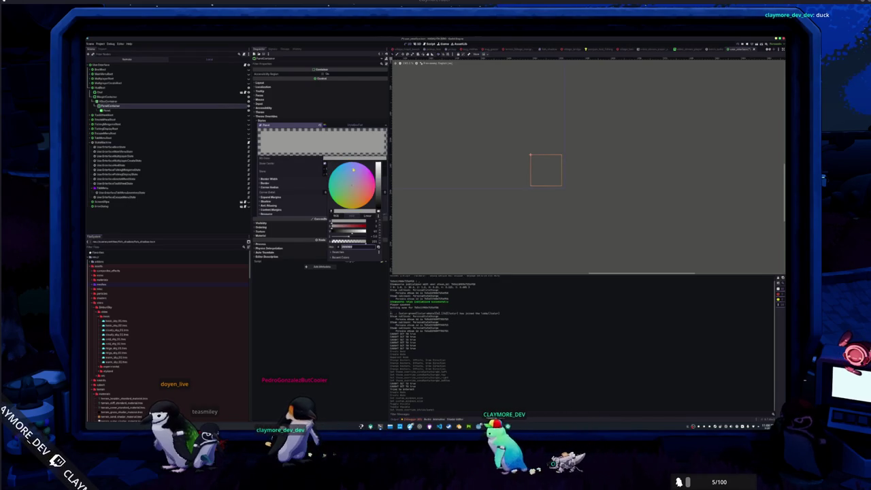
{"action": "left_click", "coordinate": [296, 299]}
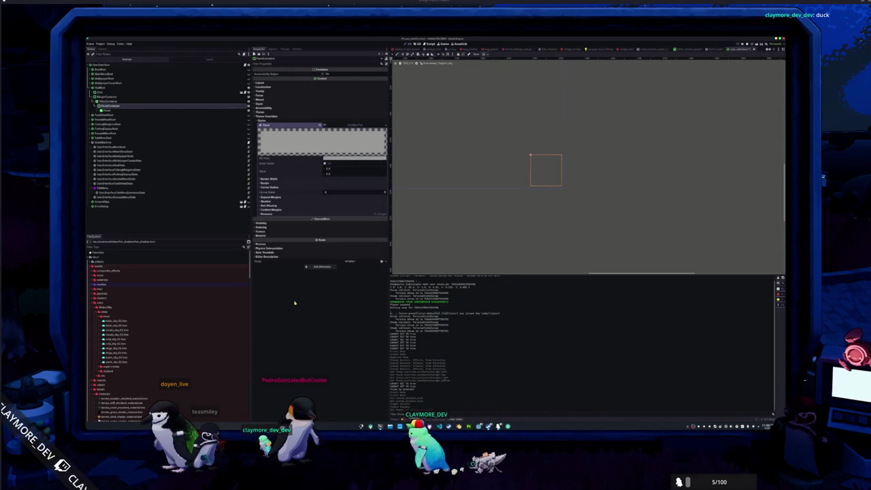
{"action": "left_click", "coordinate": [344, 146]}
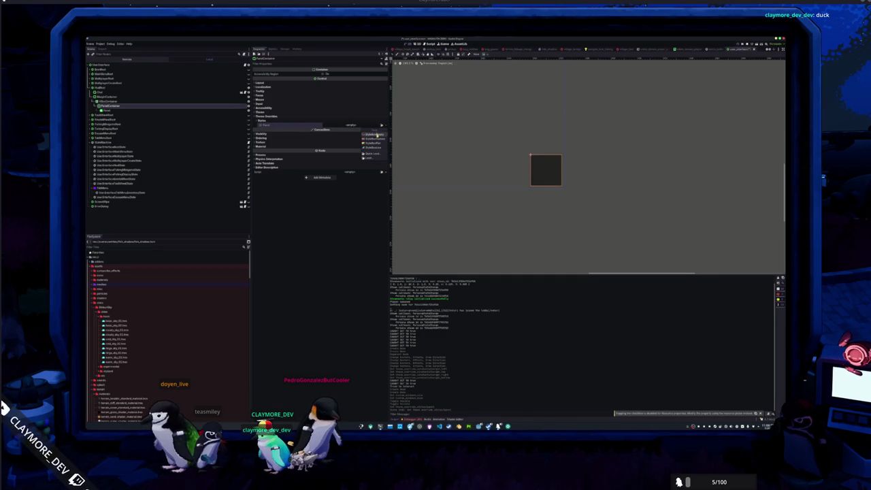
{"action": "left_click", "coordinate": [374, 144]}
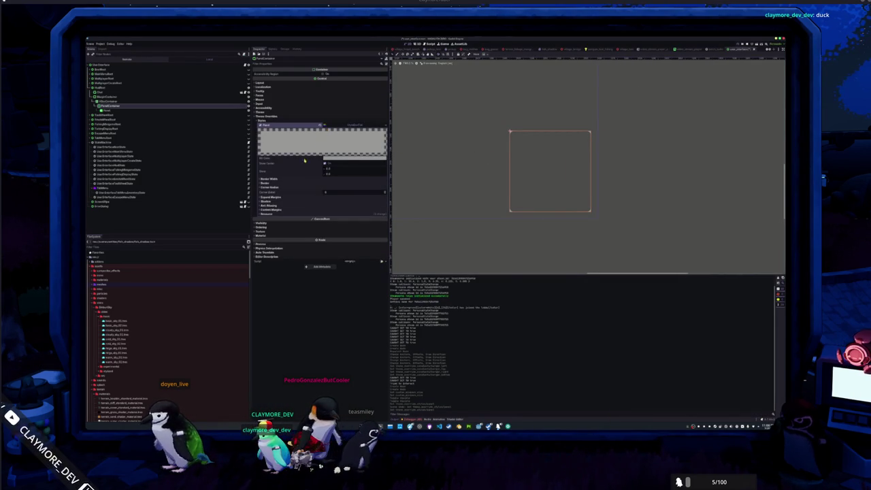
Step: Set the PanelContainer's Custom Minimum Size width and height under Layout
{"action": "left_click", "coordinate": [275, 179]}
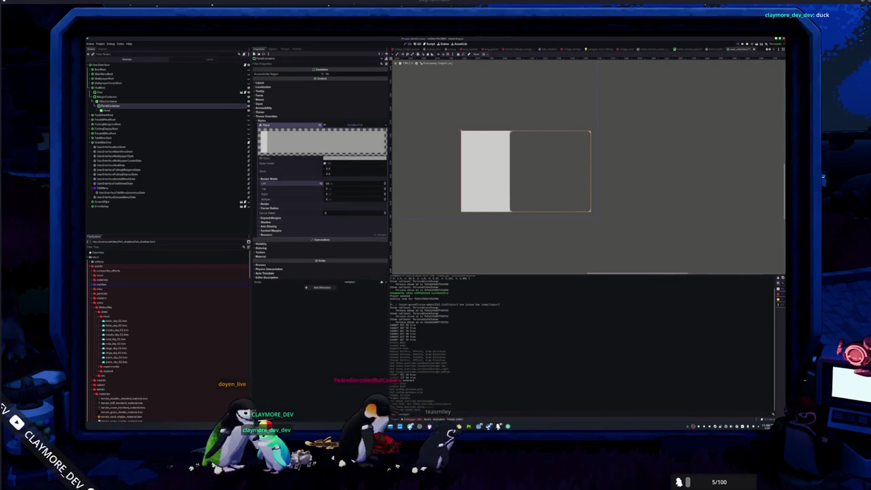
{"action": "left_click", "coordinate": [283, 205]}
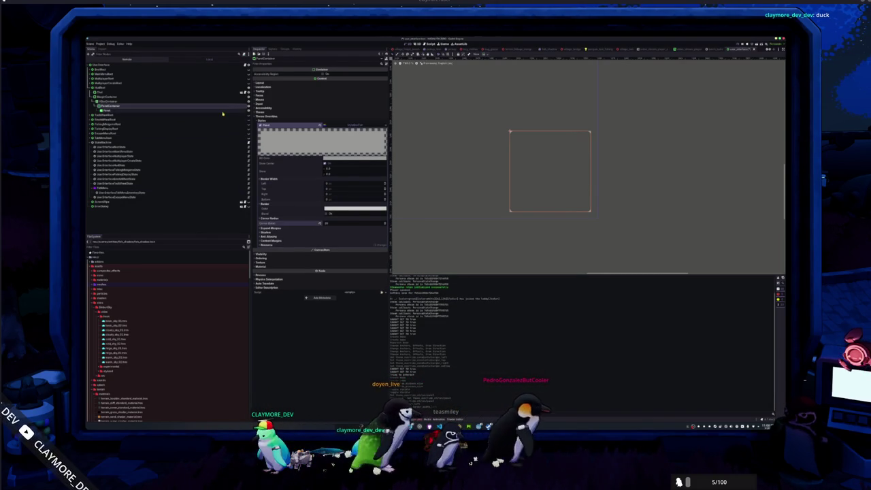
{"action": "left_click", "coordinate": [243, 111]}
{"action": "key", "text": "Up"}
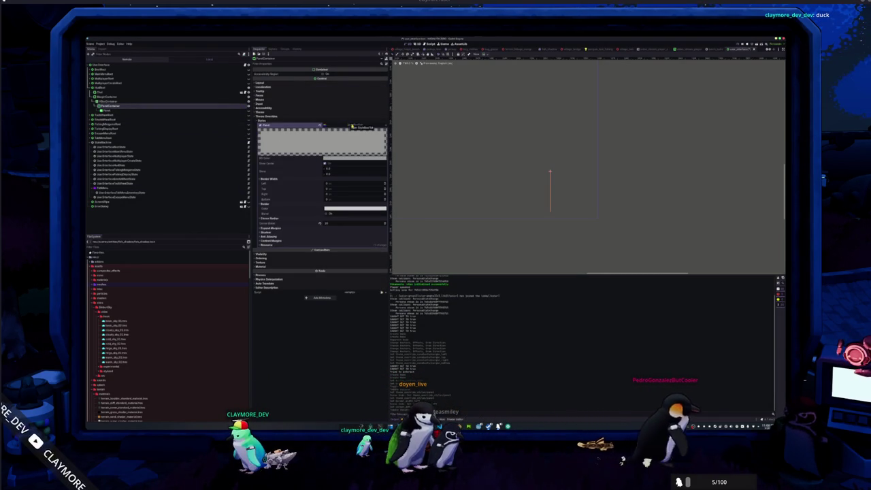
{"action": "left_click", "coordinate": [272, 83]}
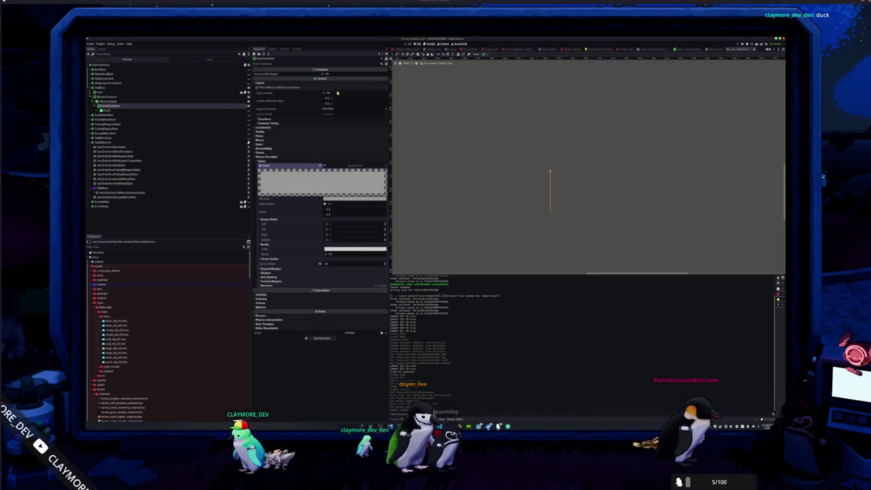
{"action": "key", "text": "Return"}
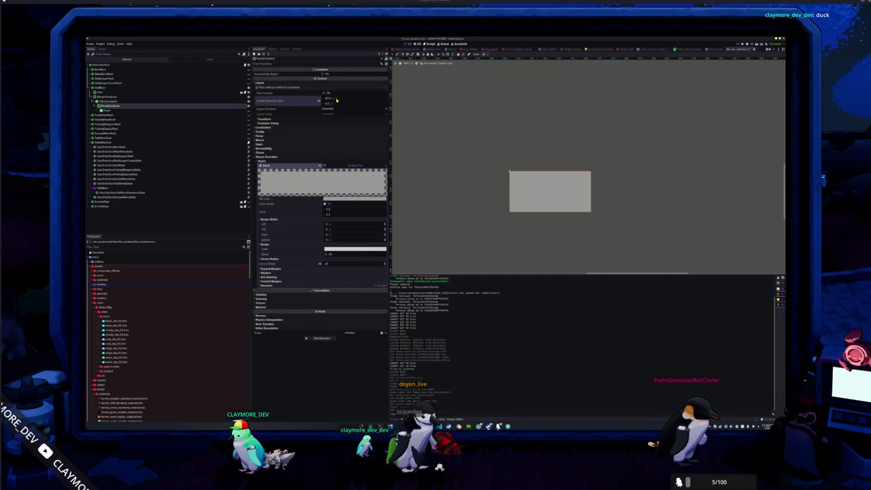
{"action": "key", "text": "Return"}
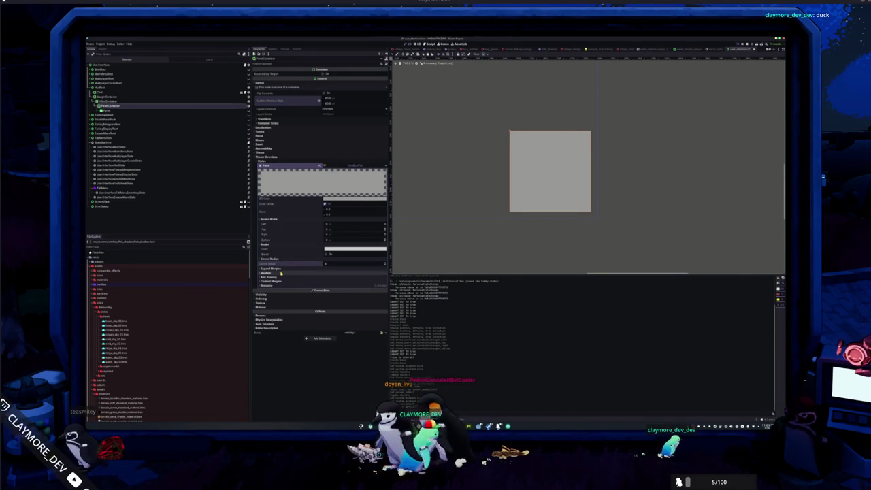
{"action": "left_click", "coordinate": [281, 273]}
Step: Set large corner radii on the PanelContainer's StyleBoxFlat so it turns round
{"action": "left_click", "coordinate": [278, 302]}
{"action": "left_click", "coordinate": [281, 297]}
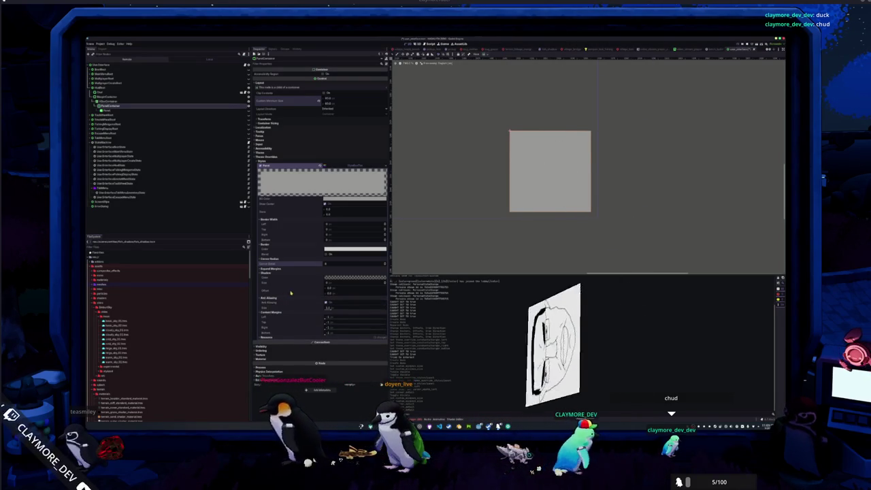
{"action": "mouse_move", "coordinate": [306, 266]}
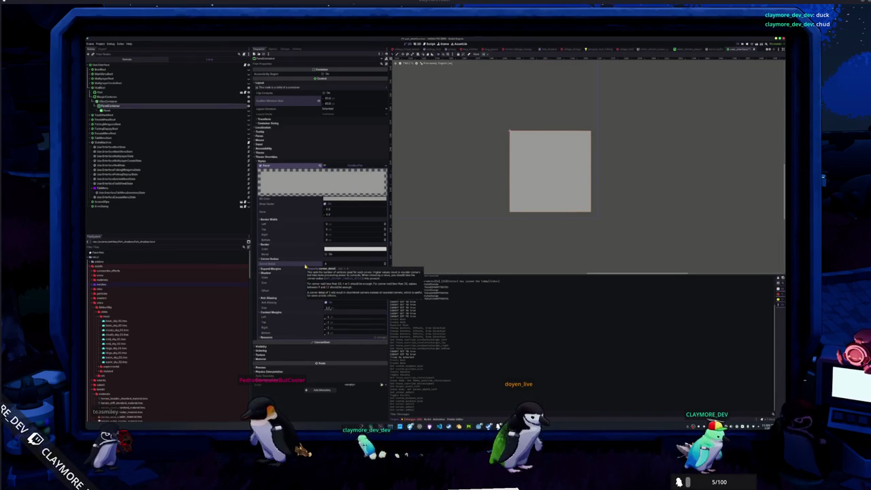
{"action": "left_click_drag", "start_coordinate": [325, 226], "coordinate": [319, 225]}
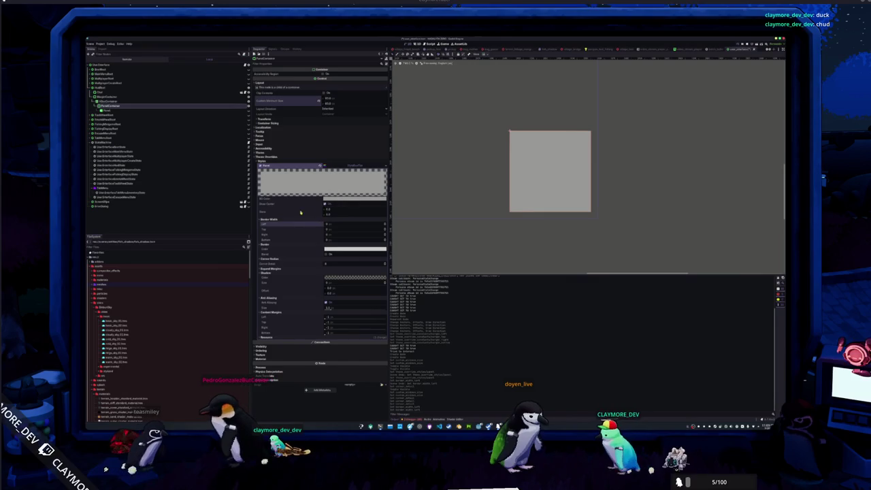
{"action": "left_click", "coordinate": [384, 166]}
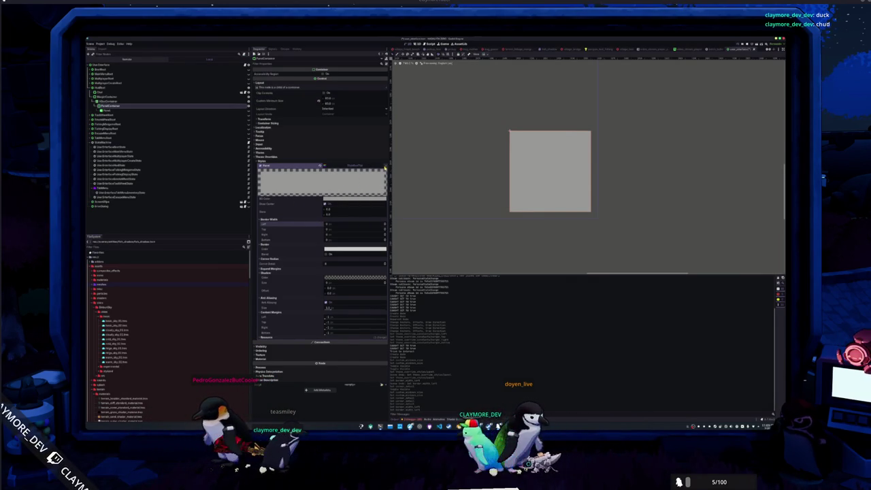
{"action": "left_click", "coordinate": [296, 336]}
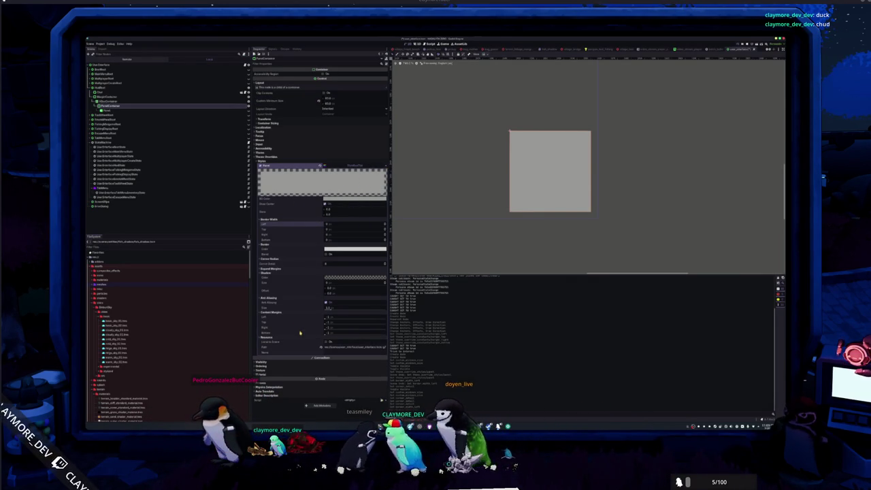
{"action": "left_click", "coordinate": [285, 270]}
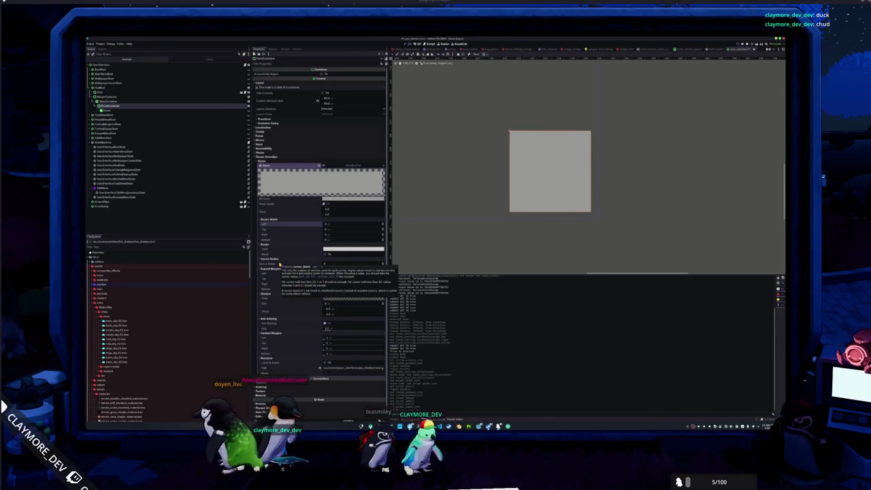
{"action": "left_click", "coordinate": [280, 260]}
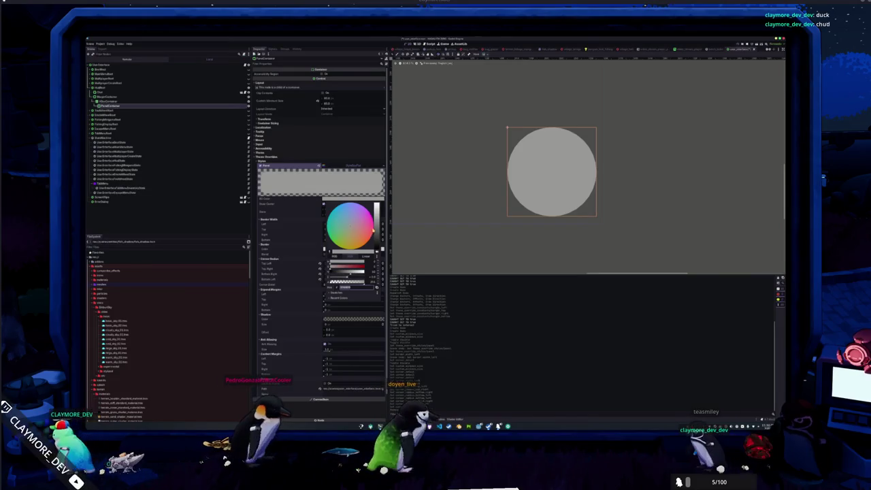
Step: Lower the Bg Color alpha to make the round panel semi-transparent
{"action": "left_click_drag", "start_coordinate": [349, 278], "coordinate": [334, 278]}
{"action": "left_click", "coordinate": [299, 226]}
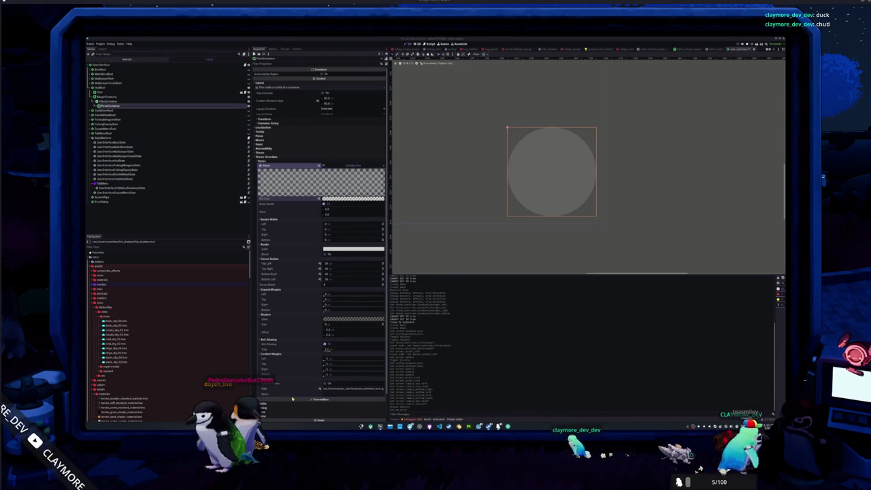
{"action": "scroll", "coordinate": [142, 391], "scroll_direction": "down", "scroll_amount": 15}
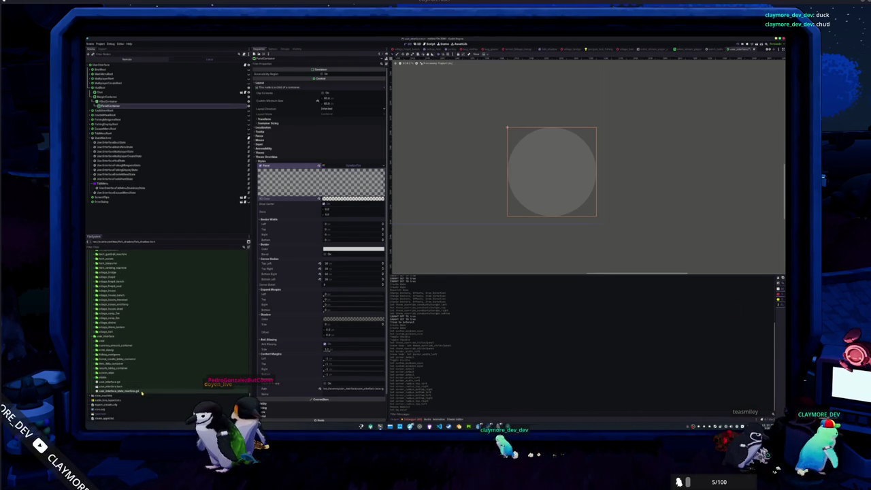
{"action": "right_click", "coordinate": [122, 420]}
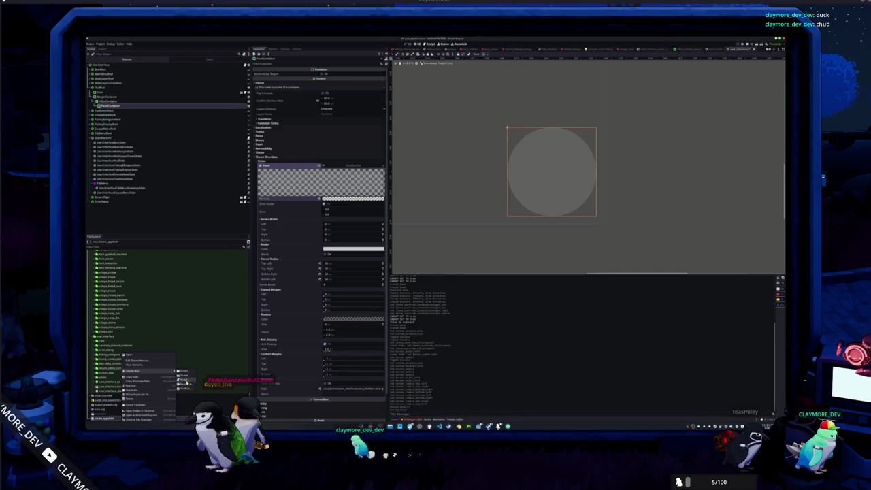
Step: Create a new Theme resource saved as default_theme.tres and enlarge the Theme editor
{"action": "left_click", "coordinate": [186, 385]}
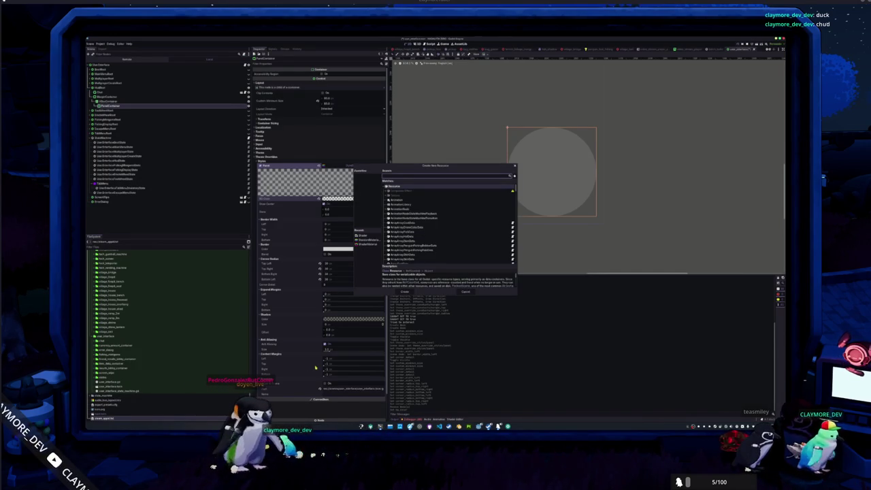
{"action": "type", "text": "theme"}
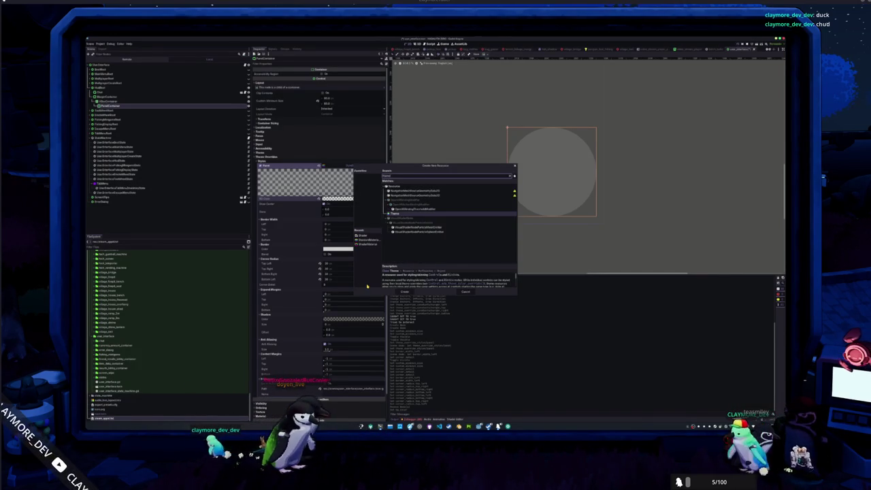
{"action": "left_click", "coordinate": [405, 291]}
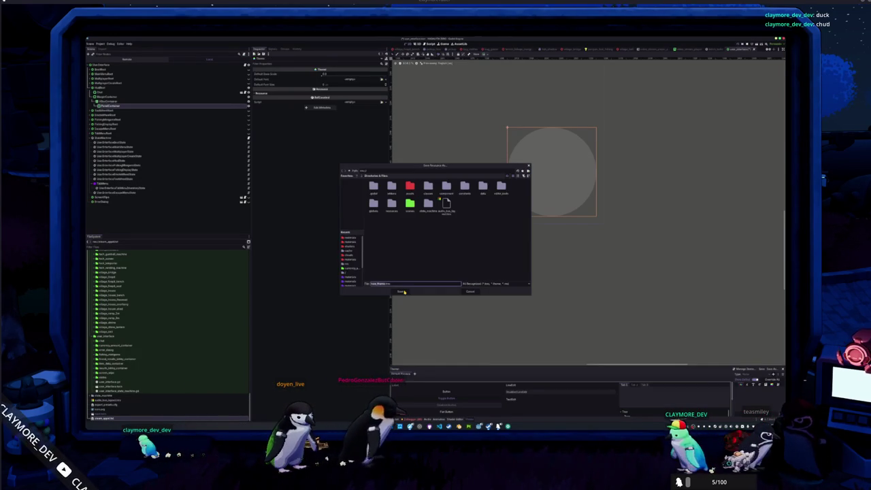
{"action": "type", "text": "default"}
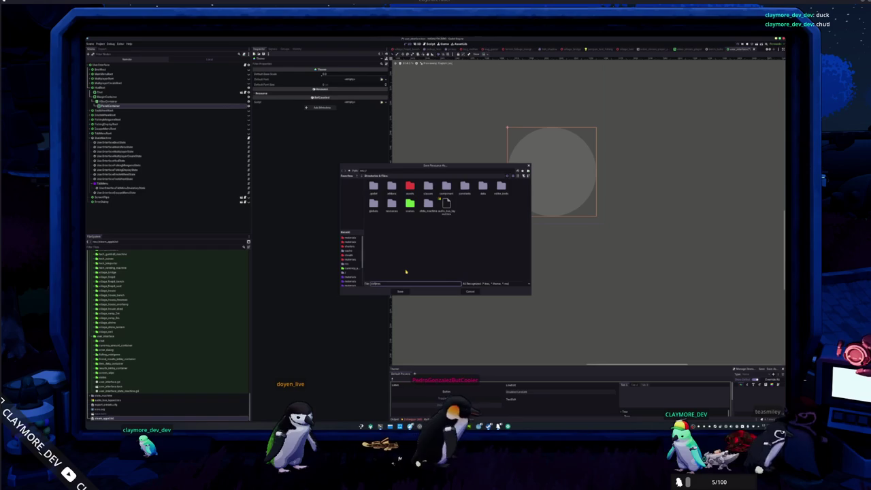
{"action": "type", "text": "_theme"}
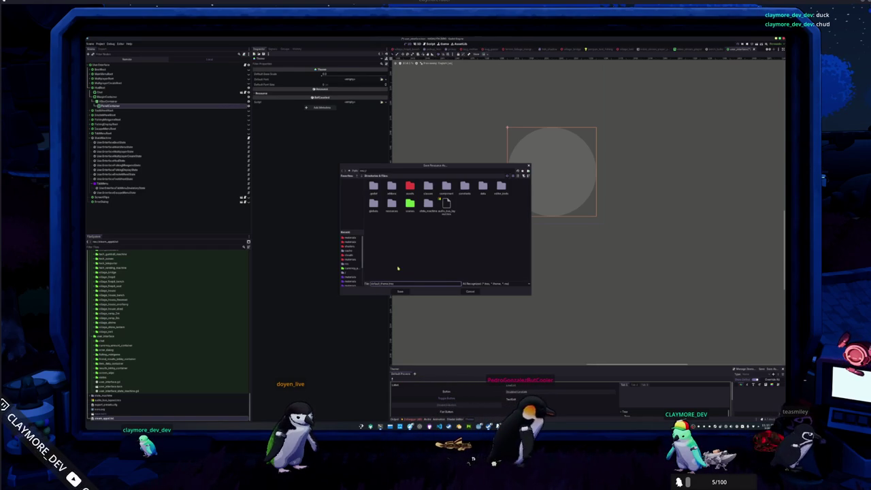
{"action": "left_click", "coordinate": [400, 292]}
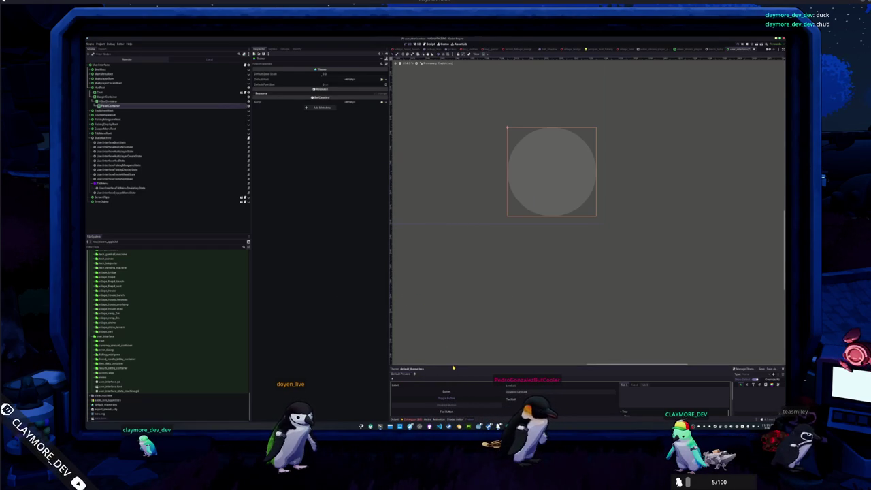
{"action": "left_click_drag", "start_coordinate": [453, 366], "coordinate": [453, 279]}
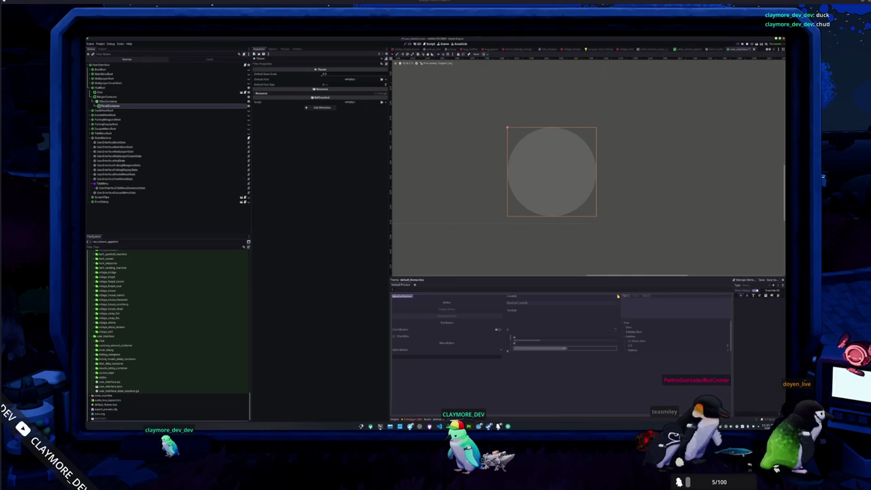
{"action": "left_click", "coordinate": [552, 302]}
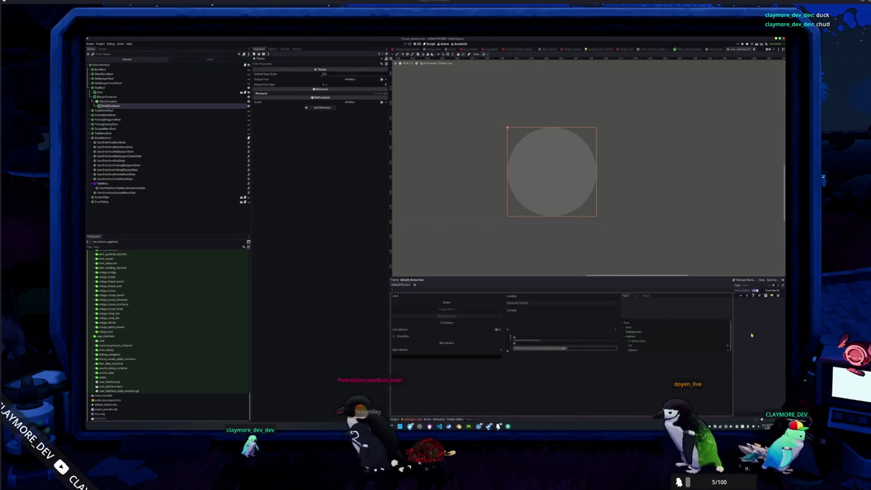
Step: Import the PanelContainer panel stylebox with its data from the default theme via Manage Items
{"action": "left_click", "coordinate": [746, 280]}
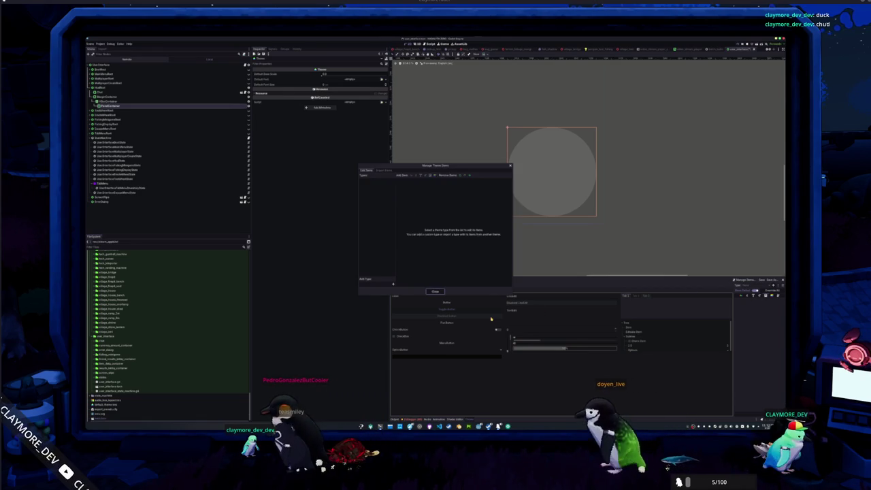
{"action": "left_click", "coordinate": [384, 172]}
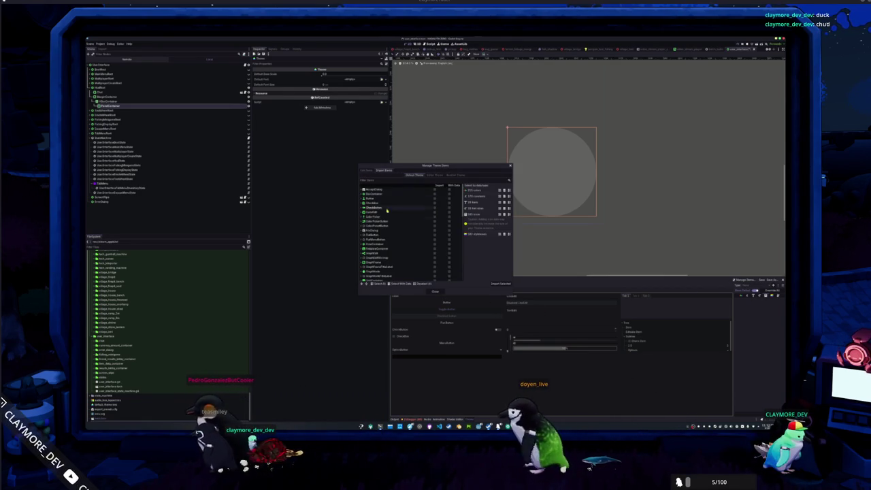
{"action": "scroll", "coordinate": [374, 238], "scroll_direction": "down", "scroll_amount": 3}
{"action": "scroll", "coordinate": [371, 245], "scroll_direction": "down", "scroll_amount": 5}
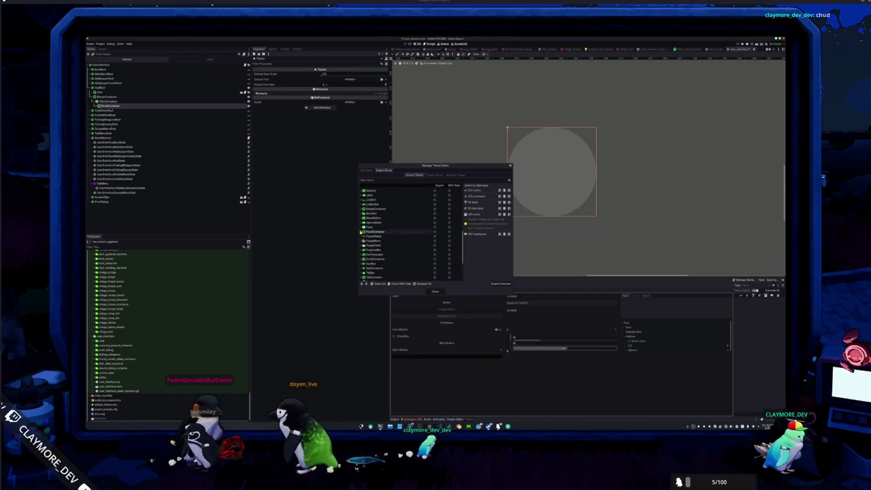
{"action": "left_click", "coordinate": [366, 236]}
{"action": "left_click", "coordinate": [434, 241]}
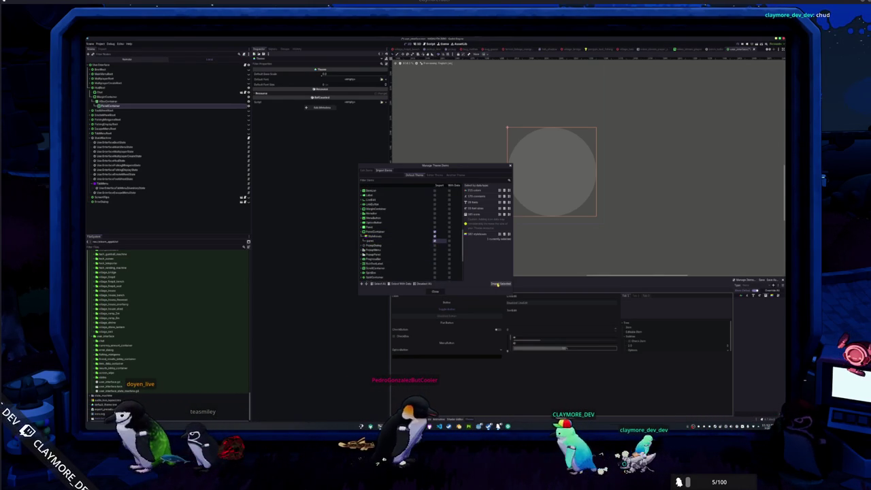
{"action": "left_click", "coordinate": [448, 241]}
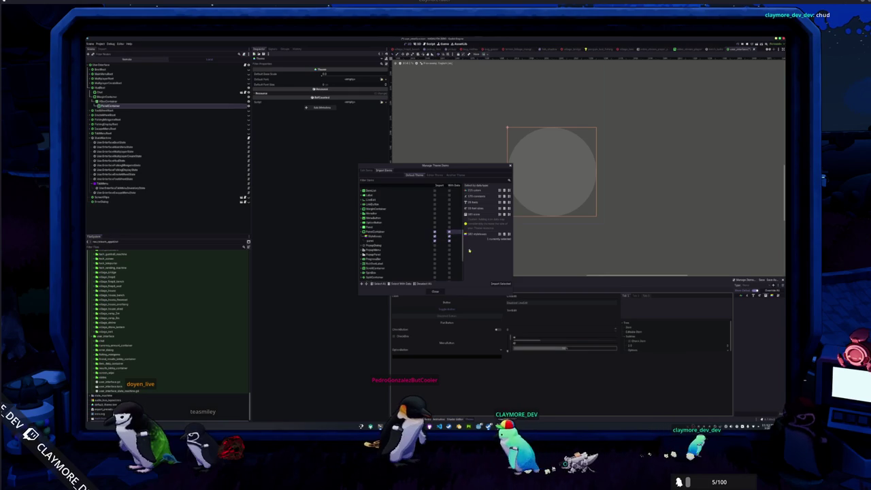
{"action": "left_click", "coordinate": [501, 284]}
{"action": "left_click", "coordinate": [435, 292]}
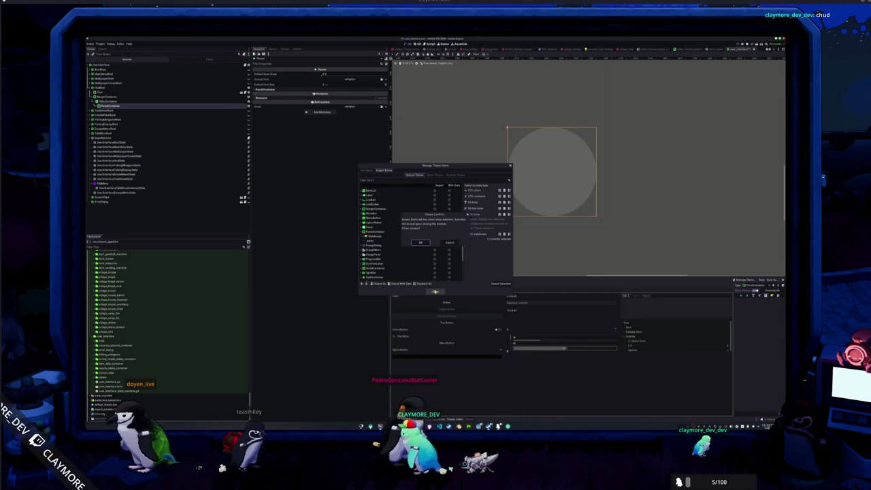
{"action": "left_click", "coordinate": [420, 243]}
Step: Expand the imported panel StyleBoxFlat in the Inspector for editing
{"action": "left_click", "coordinate": [310, 90]}
{"action": "left_click", "coordinate": [310, 93]}
{"action": "left_click", "coordinate": [345, 98]}
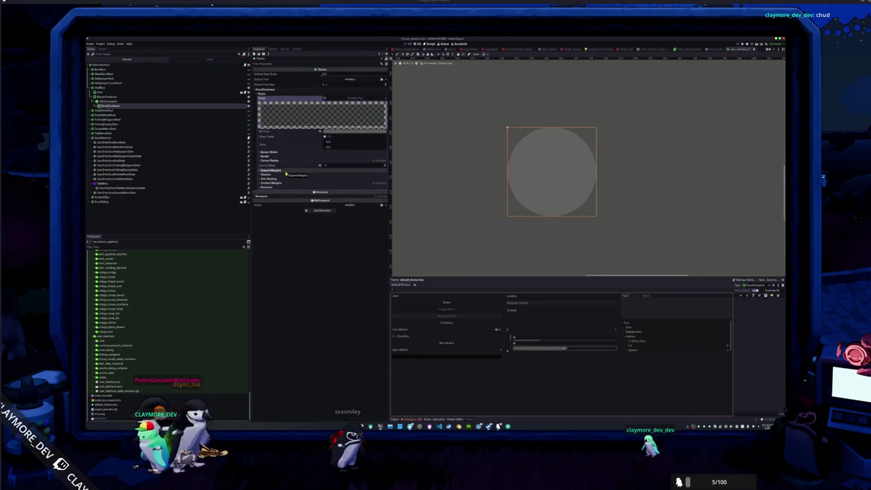
Step: Change the PanelContainer StyleBoxFlat's Bg Color to dark grey
{"action": "left_click", "coordinate": [330, 134]}
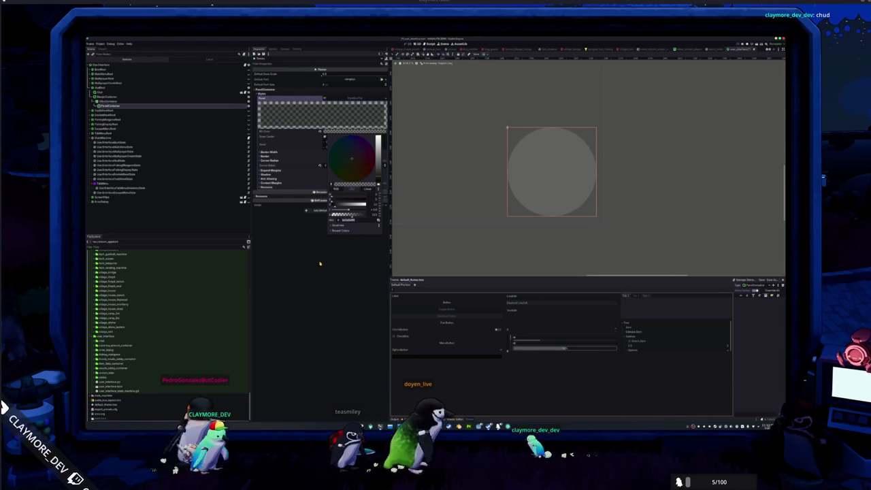
{"action": "left_click", "coordinate": [311, 116]}
{"action": "left_click", "coordinate": [111, 106]}
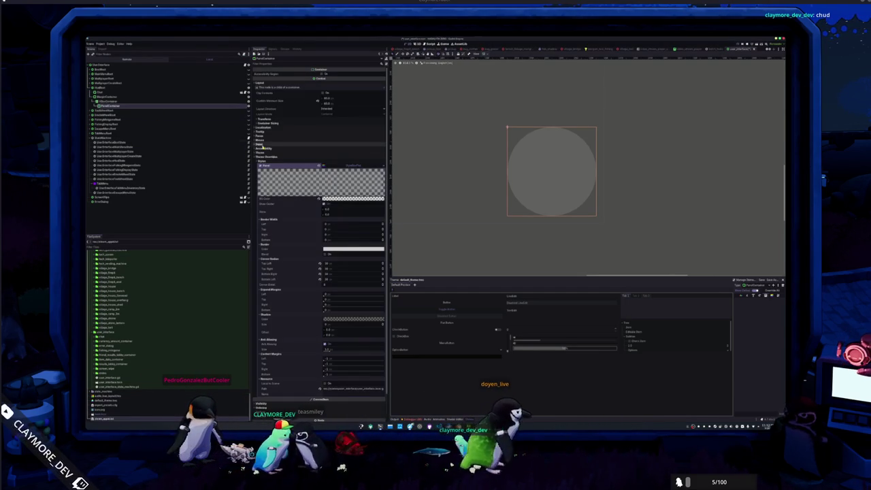
{"action": "left_click", "coordinate": [343, 199]}
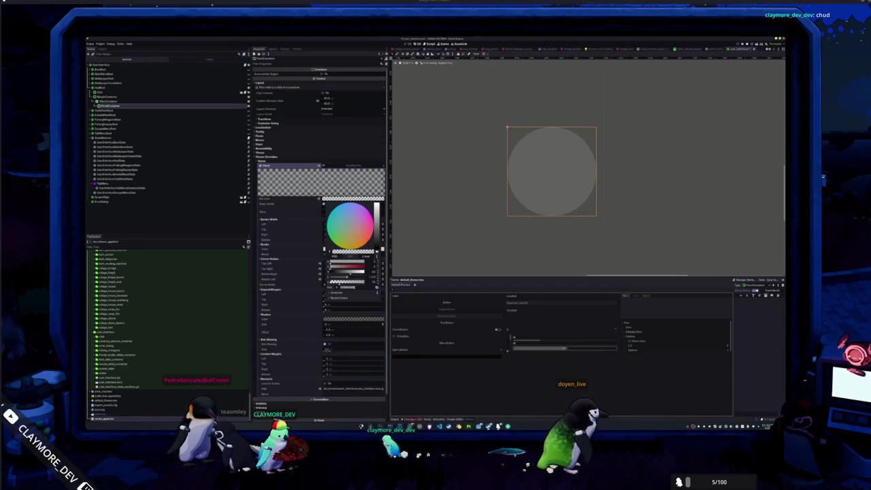
{"action": "left_click", "coordinate": [353, 287]}
{"action": "left_click", "coordinate": [465, 238]}
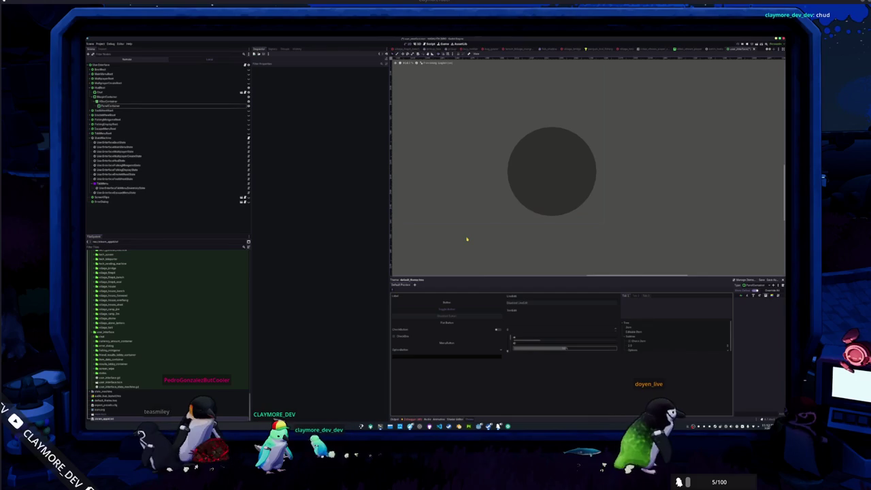
{"action": "scroll", "coordinate": [469, 238], "scroll_direction": "down", "scroll_amount": 3}
{"action": "left_click_drag", "start_coordinate": [476, 238], "coordinate": [568, 243]}
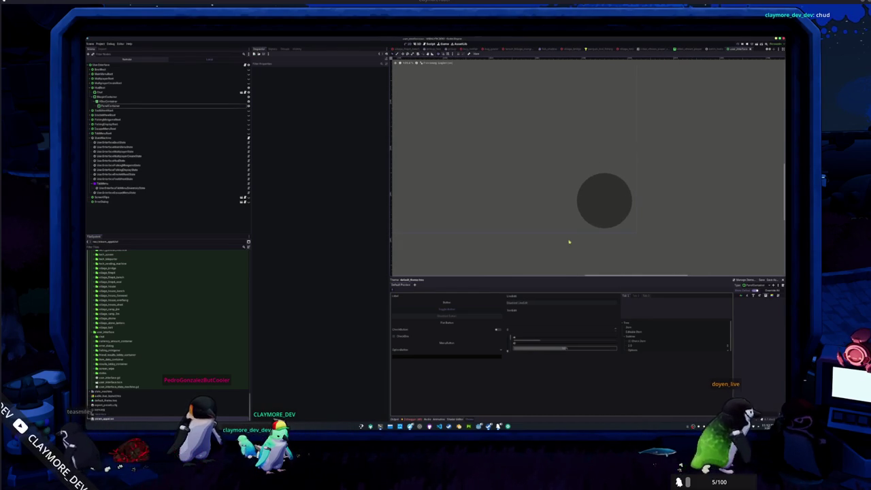
{"action": "left_click", "coordinate": [614, 215]}
{"action": "scroll", "coordinate": [559, 235], "scroll_direction": "down", "scroll_amount": 2}
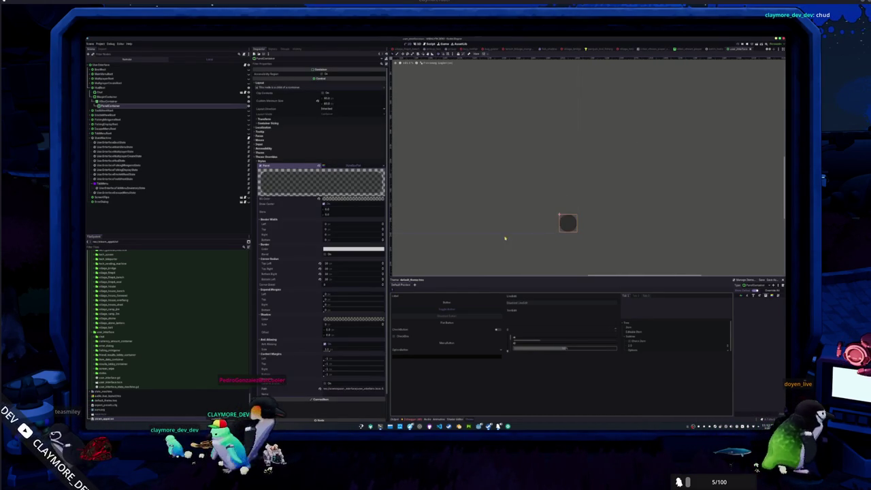
Step: Adjust the dark panel's minimum size and corner radii, then collapse its style settings
{"action": "scroll", "coordinate": [685, 223], "scroll_direction": "down", "scroll_amount": 3}
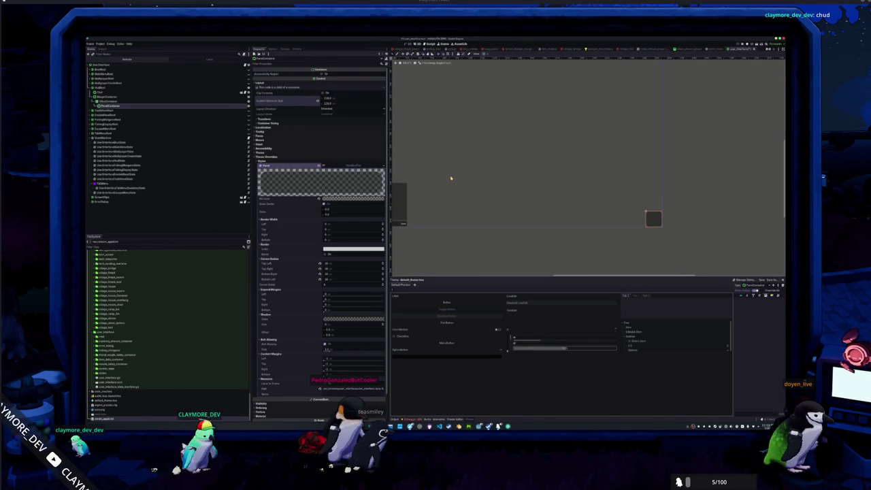
{"action": "scroll", "coordinate": [490, 190], "scroll_direction": "down", "scroll_amount": 1}
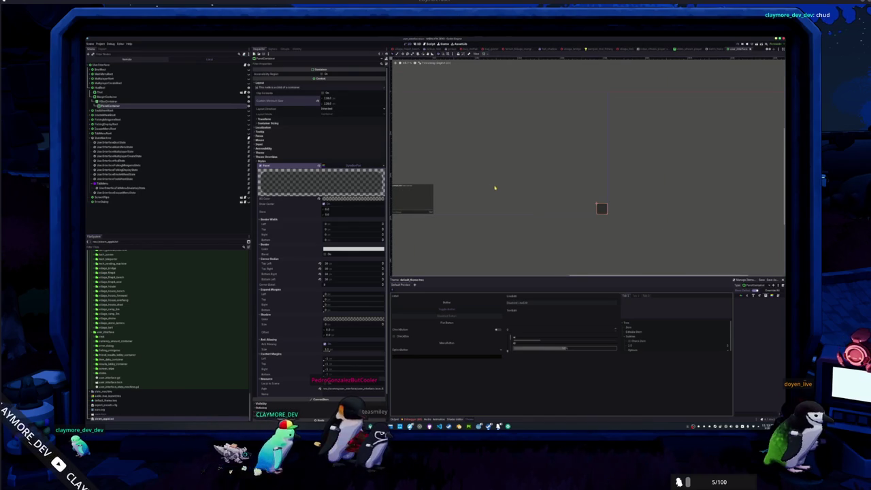
{"action": "scroll", "coordinate": [514, 190], "scroll_direction": "up", "scroll_amount": 1}
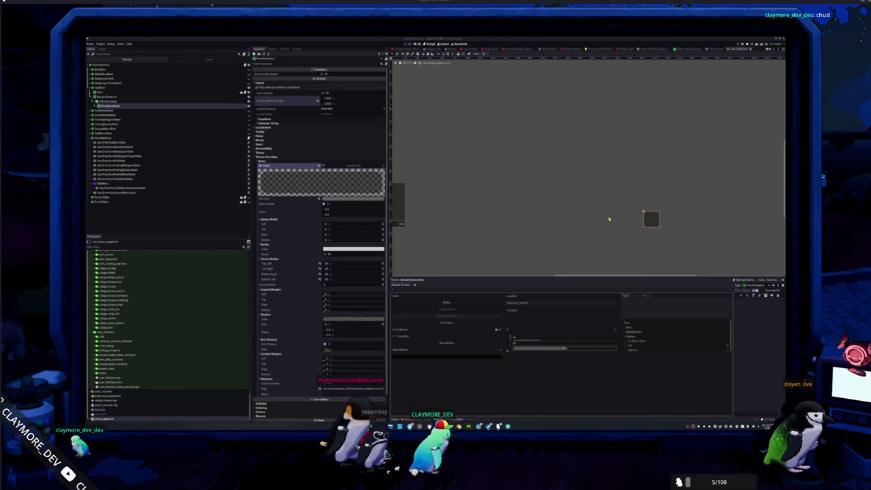
{"action": "scroll", "coordinate": [510, 181], "scroll_direction": "down", "scroll_amount": 1}
{"action": "scroll", "coordinate": [327, 289], "scroll_direction": "down", "scroll_amount": 1}
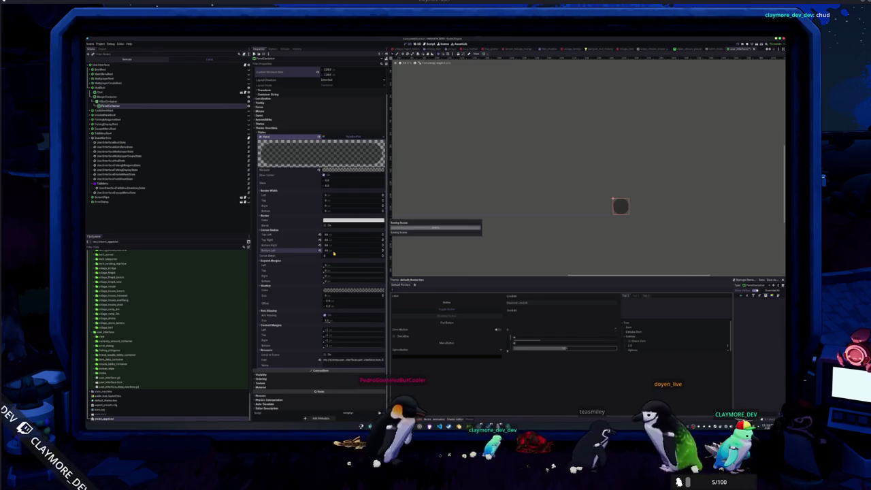
{"action": "scroll", "coordinate": [603, 227], "scroll_direction": "up", "scroll_amount": 5}
{"action": "scroll", "coordinate": [552, 254], "scroll_direction": "down", "scroll_amount": 3}
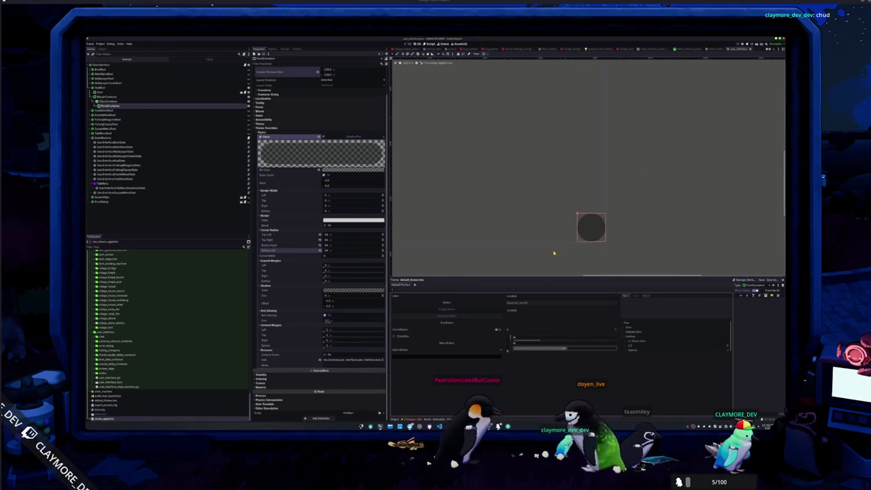
{"action": "left_click", "coordinate": [358, 139]}
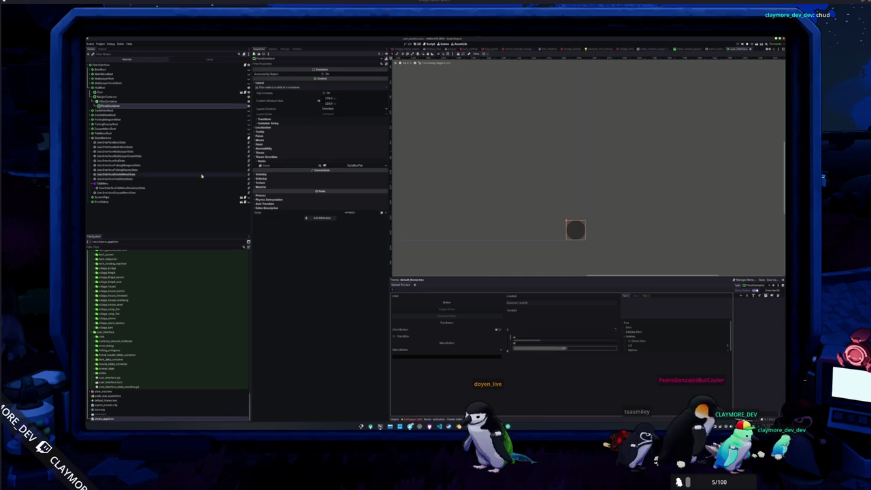
Step: Add a MarginContainer under the PanelContainer and paste a PanelContainer inside it
{"action": "key", "text": "ctrl+d"}
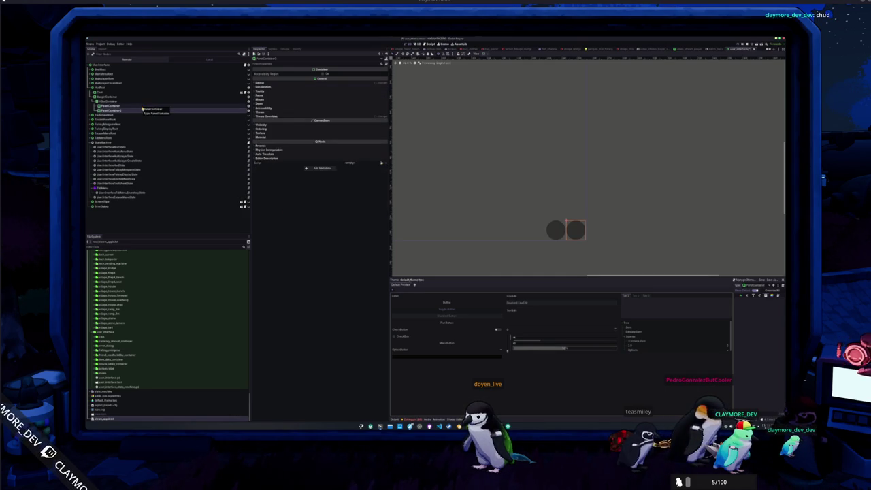
{"action": "key", "text": "Delete"}
{"action": "left_click", "coordinate": [153, 106]}
{"action": "right_click", "coordinate": [153, 108]}
{"action": "left_click", "coordinate": [169, 116]}
{"action": "type", "text": "margin"}
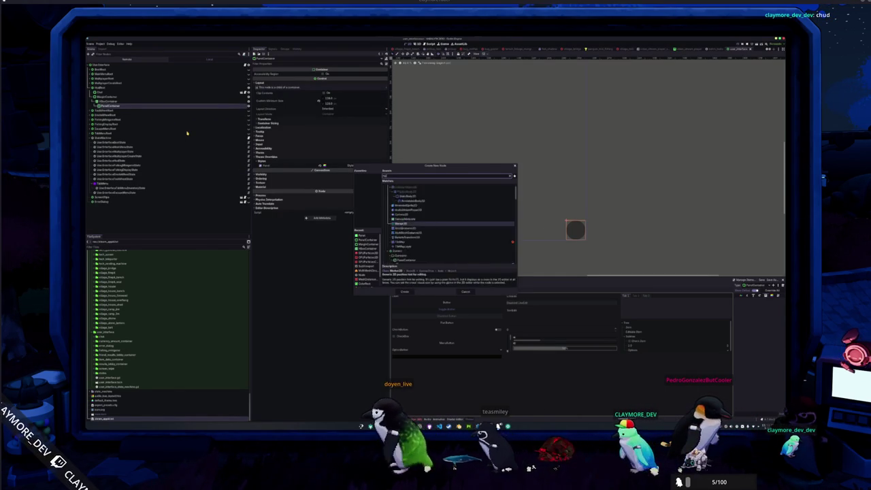
{"action": "key", "text": "Return"}
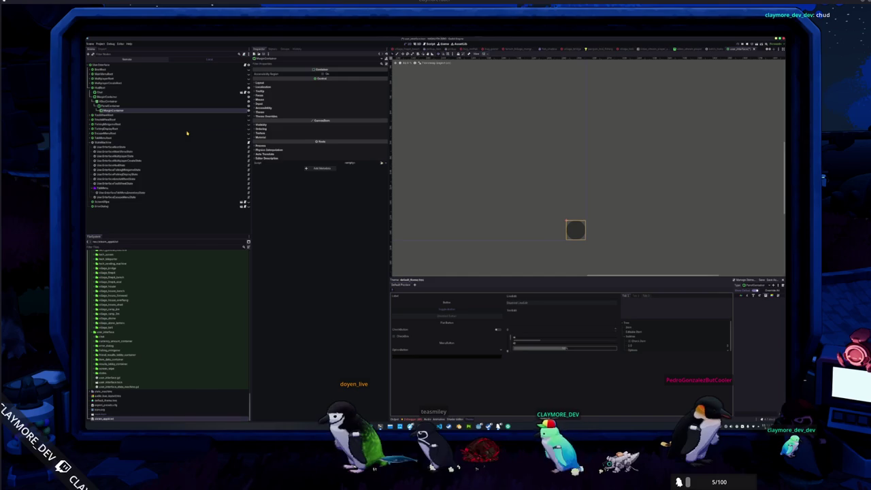
{"action": "left_click", "coordinate": [286, 82]}
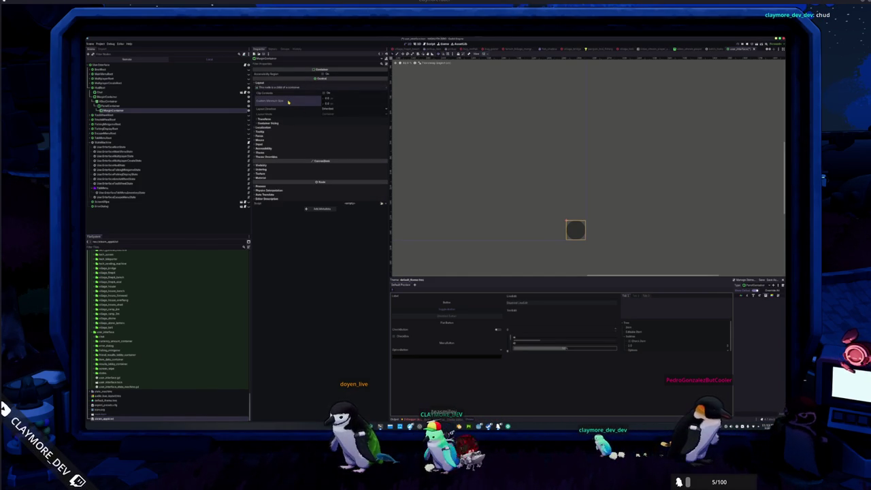
{"action": "key", "text": "ctrl+v"}
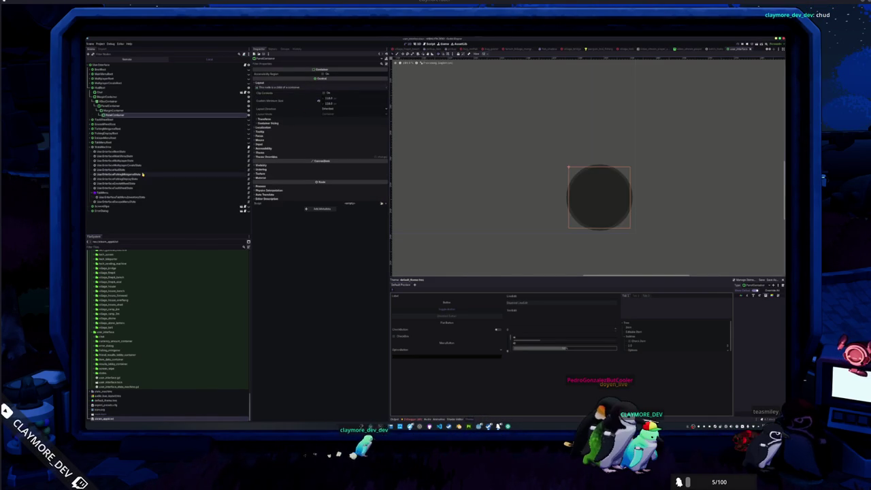
Step: Add a Control child under the inner PanelContainer and anchor it to the circle's vertical centre
{"action": "left_click", "coordinate": [117, 111]}
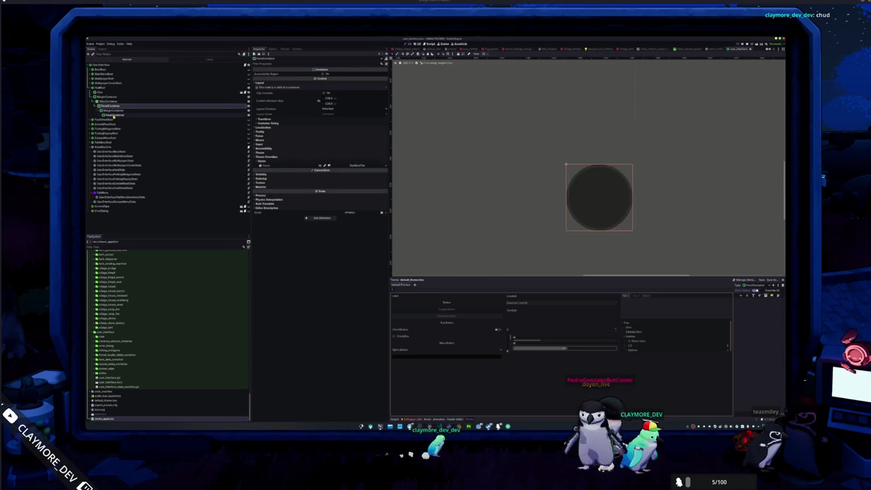
{"action": "left_click", "coordinate": [118, 115]}
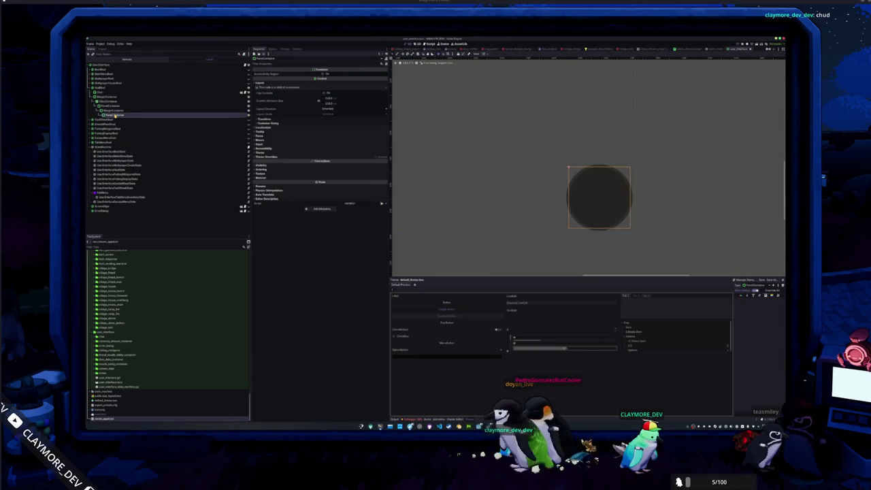
{"action": "right_click", "coordinate": [120, 116]}
{"action": "left_click", "coordinate": [125, 123]}
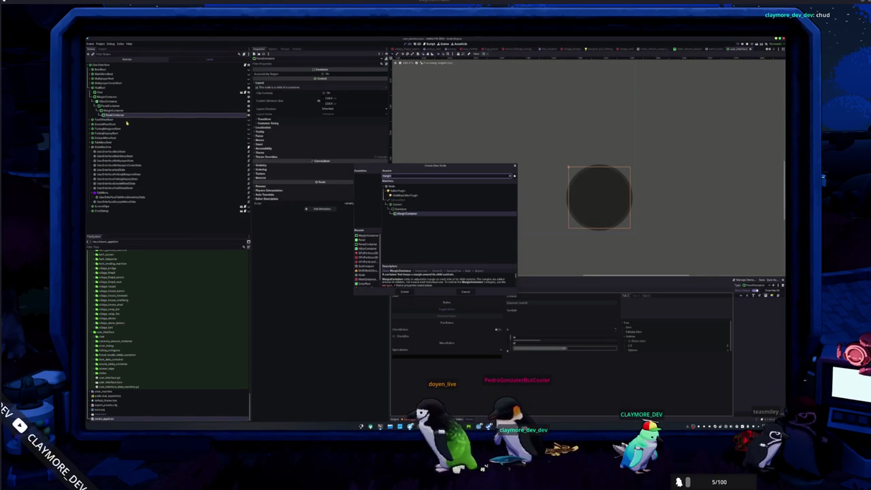
{"action": "key", "text": "BackSpace"}
{"action": "key", "text": "BackSpace"}
{"action": "key", "text": "BackSpace"}
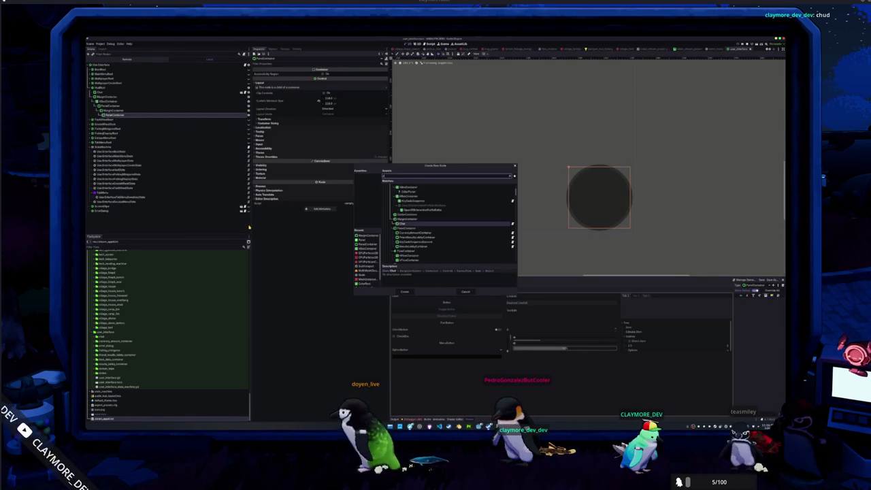
{"action": "type", "text": "node"}
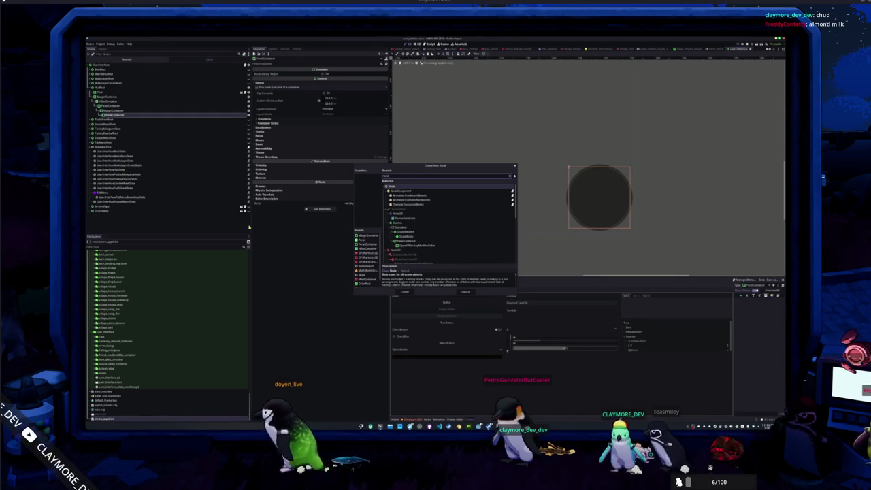
{"action": "type", "text": "2d"}
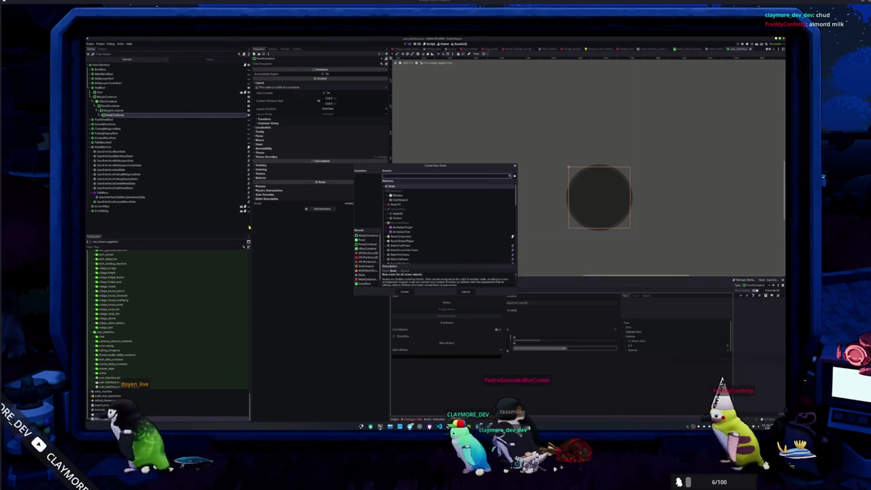
{"action": "key", "text": "BackSpace"}
{"action": "key", "text": "BackSpace"}
{"action": "key", "text": "BackSpace"}
{"action": "type", "text": "control"}
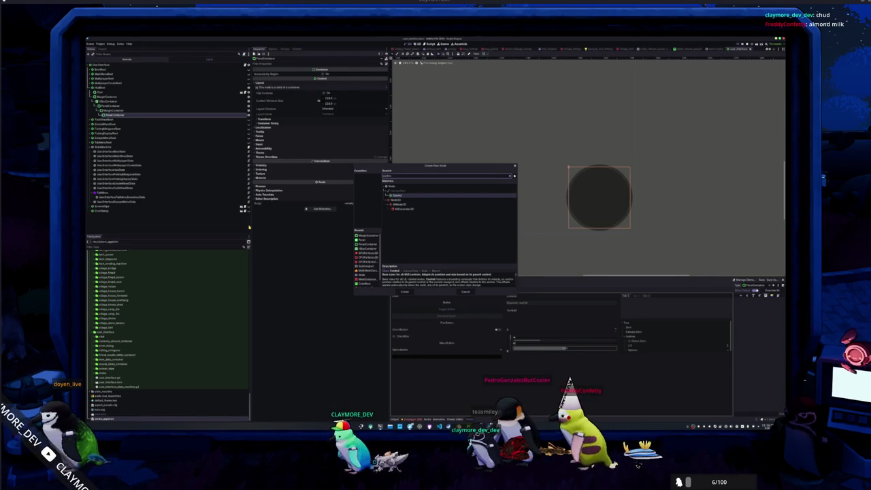
{"action": "key", "text": "Return"}
{"action": "left_click", "coordinate": [127, 119]}
{"action": "left_click", "coordinate": [488, 55]}
{"action": "left_click", "coordinate": [492, 83]}
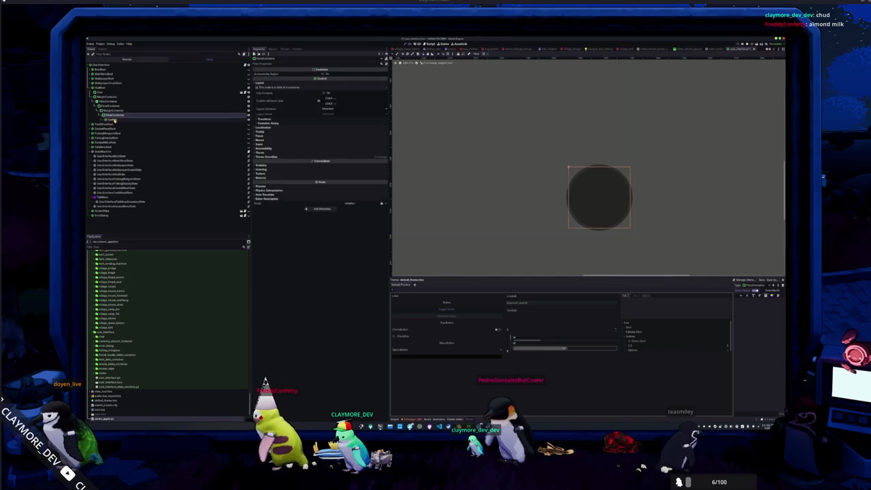
Step: Add a Node3D under the Control with a TextureRect child beneath it
{"action": "right_click", "coordinate": [115, 119]}
{"action": "left_click", "coordinate": [140, 126]}
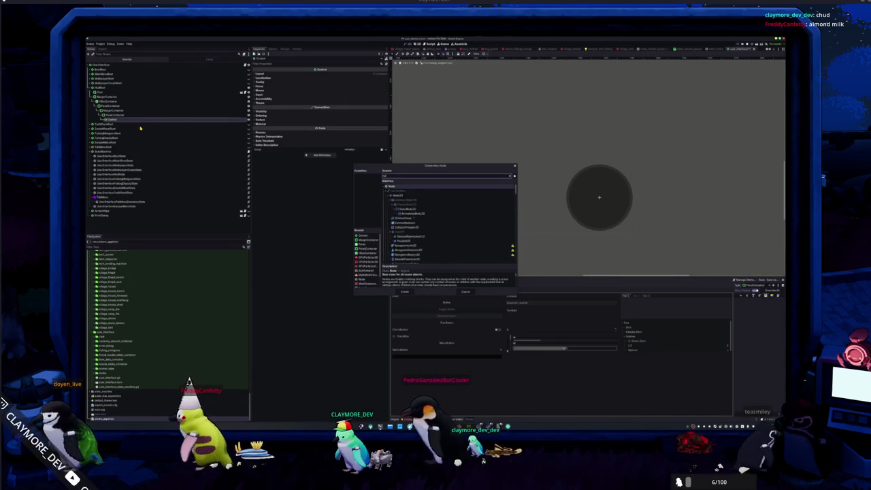
{"action": "type", "text": "node3d"}
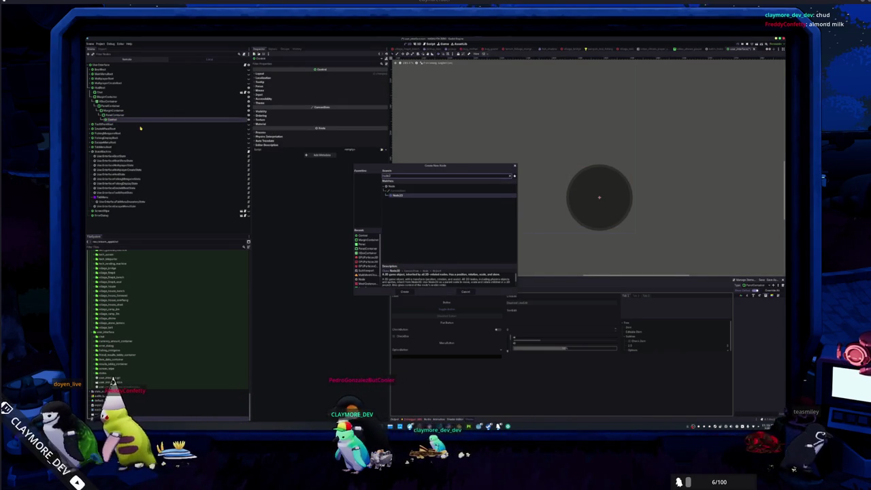
{"action": "key", "text": "Return"}
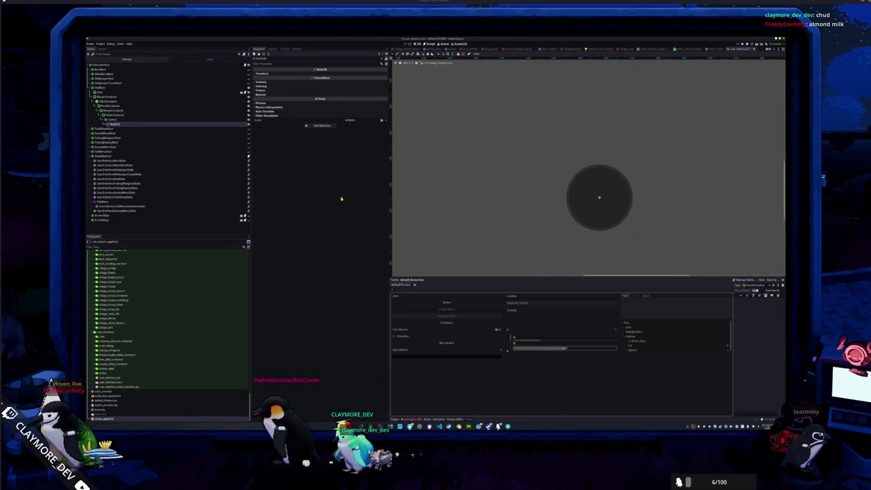
{"action": "right_click", "coordinate": [134, 126]}
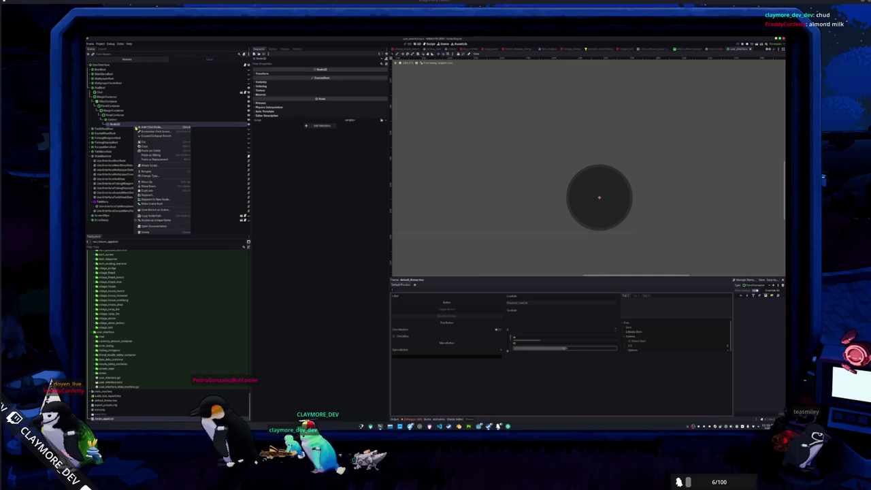
{"action": "left_click", "coordinate": [147, 129]}
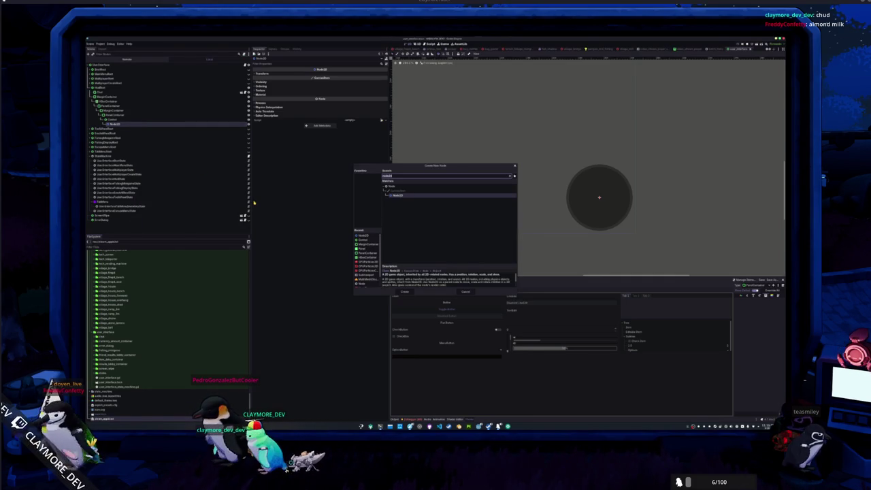
{"action": "type", "text": "texturerect"}
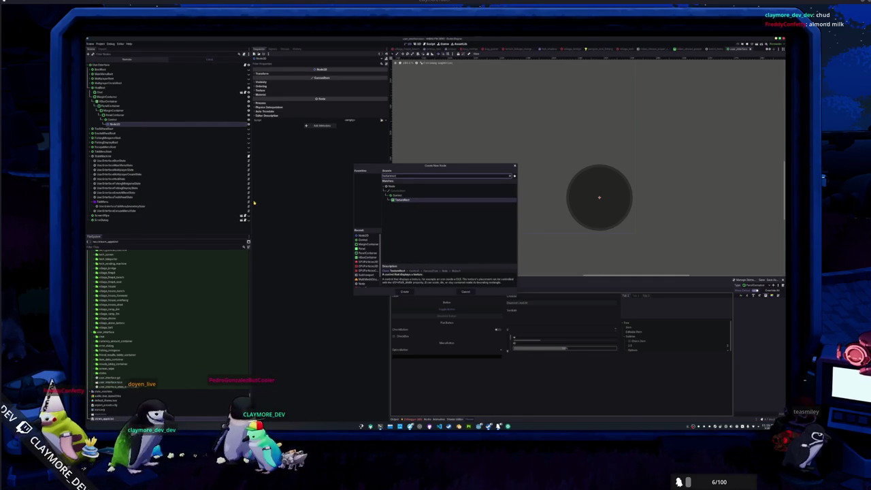
{"action": "key", "text": "Return"}
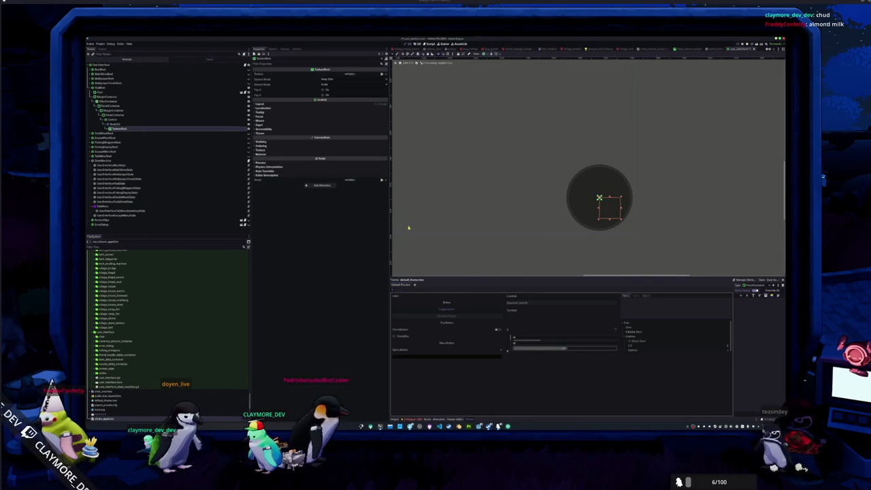
{"action": "left_click", "coordinate": [139, 126]}
{"action": "right_click", "coordinate": [139, 126]}
{"action": "left_click", "coordinate": [154, 126]}
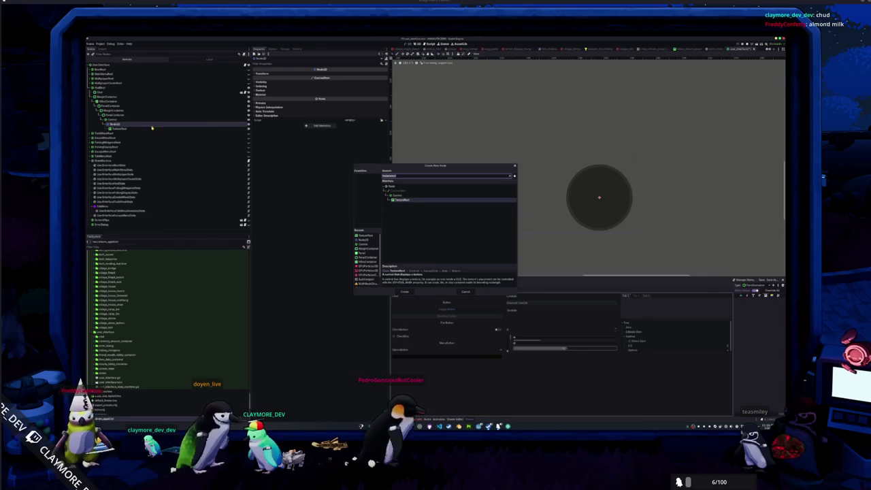
{"action": "key", "text": "Escape"}
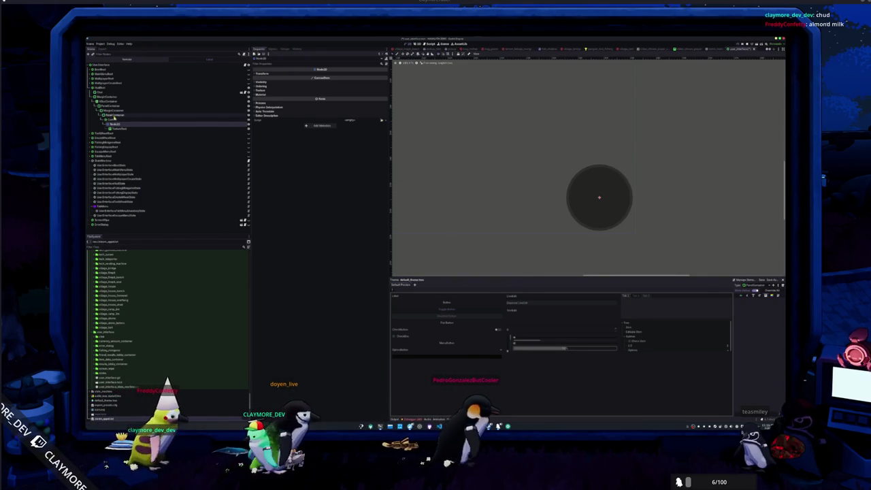
Step: Add a Node2D under the Control and a TextureRect child inside that Node2D
{"action": "right_click", "coordinate": [115, 120]}
{"action": "left_click", "coordinate": [136, 127]}
{"action": "type", "text": "node2d"}
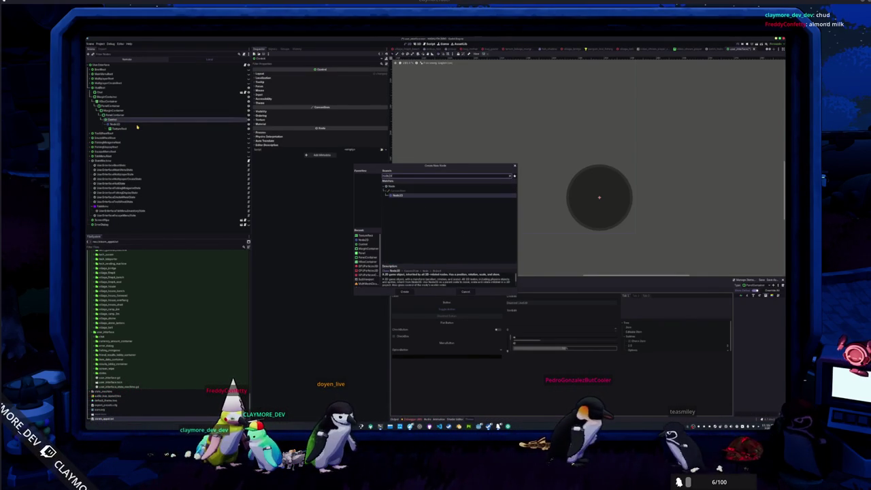
{"action": "key", "text": "Return"}
{"action": "right_click", "coordinate": [120, 133]}
{"action": "left_click", "coordinate": [139, 136]}
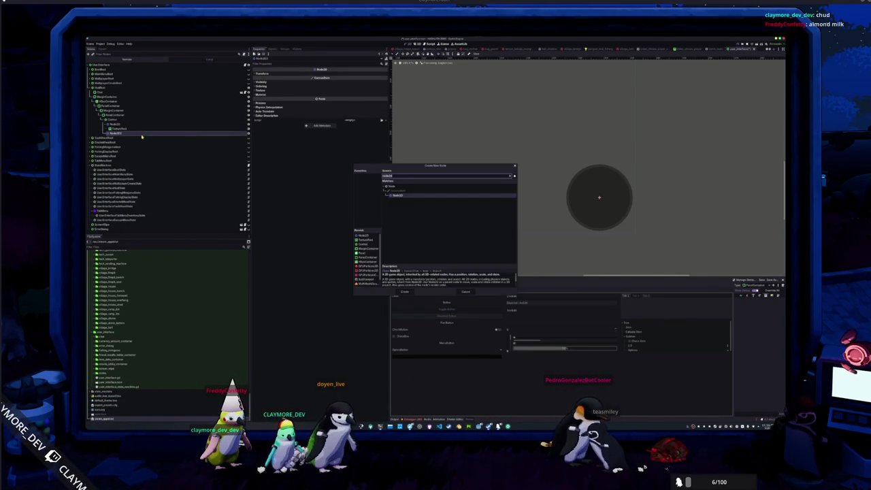
{"action": "type", "text": "texturerect"}
{"action": "key", "text": "Return"}
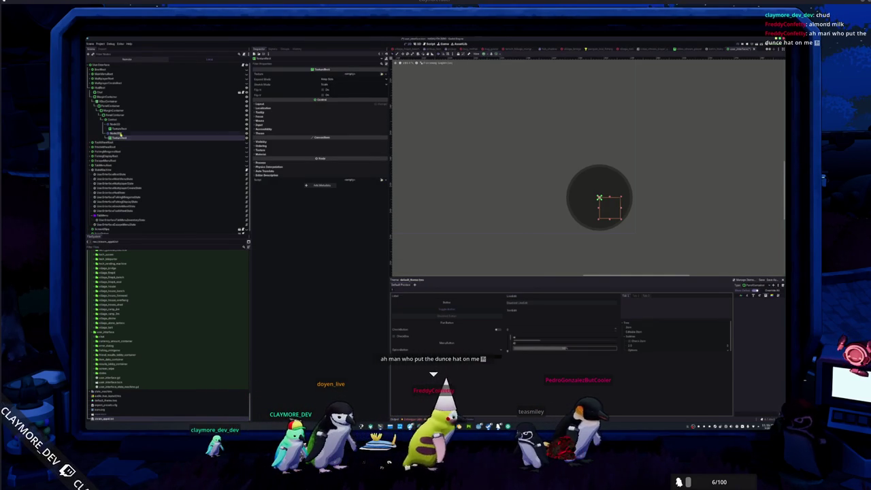
{"action": "left_click", "coordinate": [130, 128]}
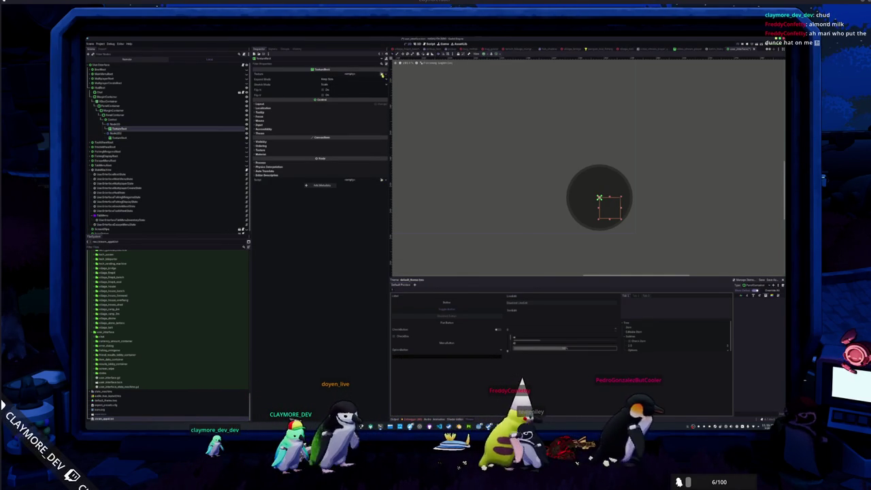
Step: Load the white triangle image as the TextureRect's texture and change Expand Mode to shrink it
{"action": "left_click", "coordinate": [381, 75]}
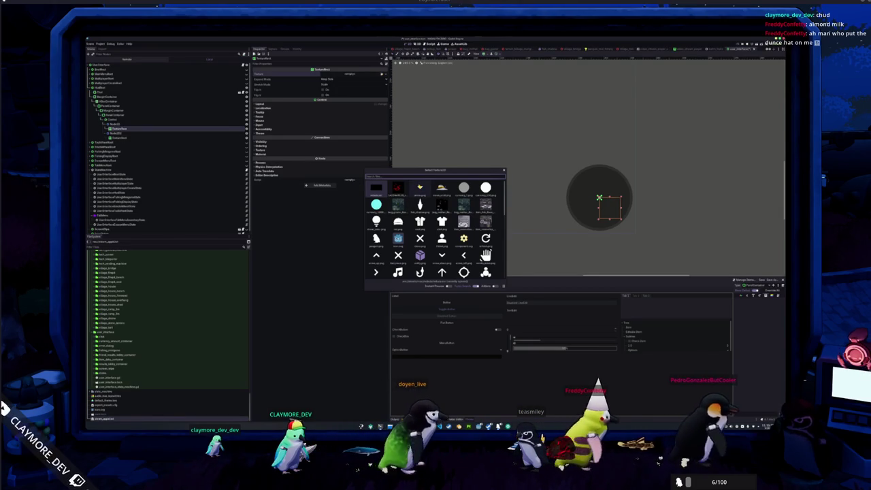
{"action": "double_click", "coordinate": [418, 186]}
{"action": "left_click", "coordinate": [336, 87]}
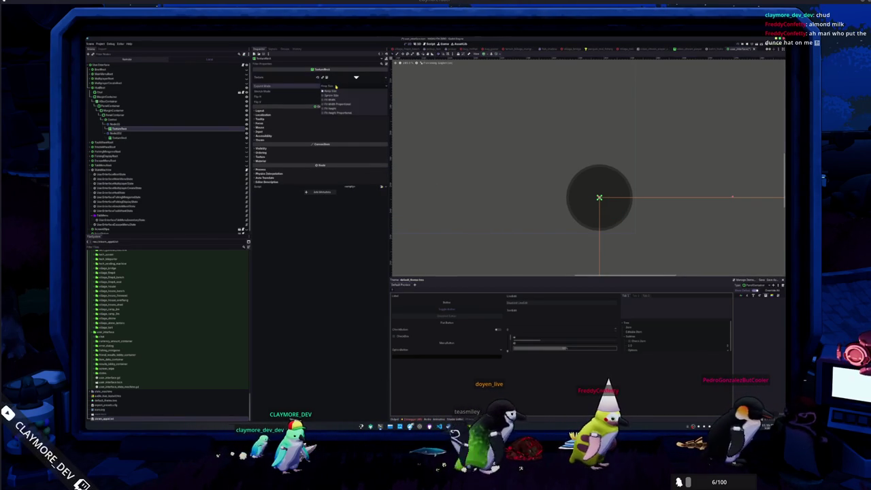
{"action": "left_click", "coordinate": [334, 103]}
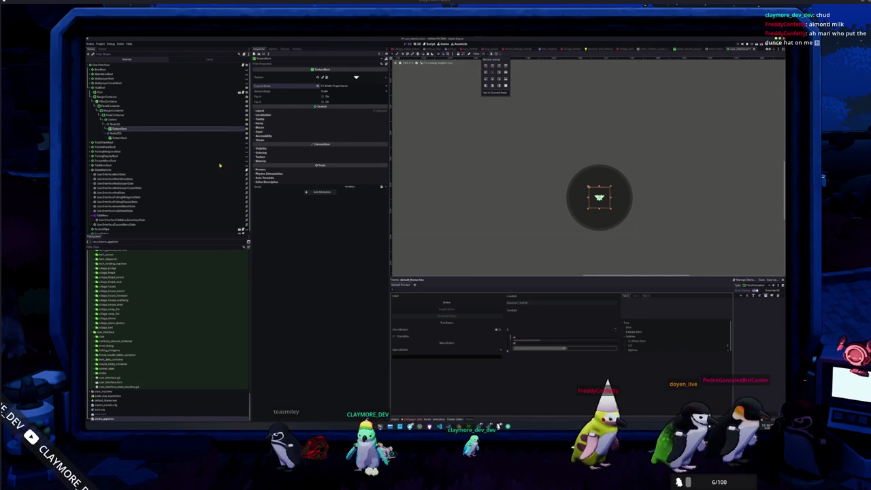
{"action": "left_click", "coordinate": [157, 124]}
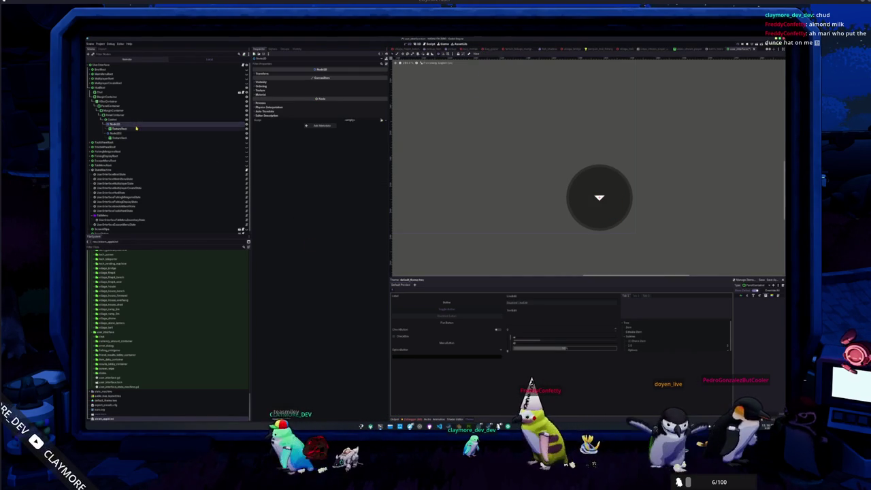
Step: Create a second Node2D under the Node2D and move the triangle TextureRect into it
{"action": "left_click", "coordinate": [177, 128]}
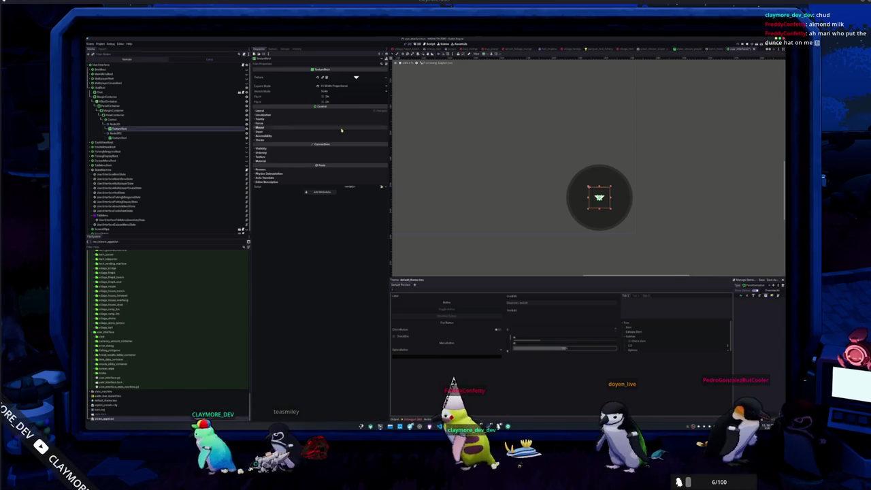
{"action": "right_click", "coordinate": [126, 125]}
{"action": "left_click", "coordinate": [146, 125]}
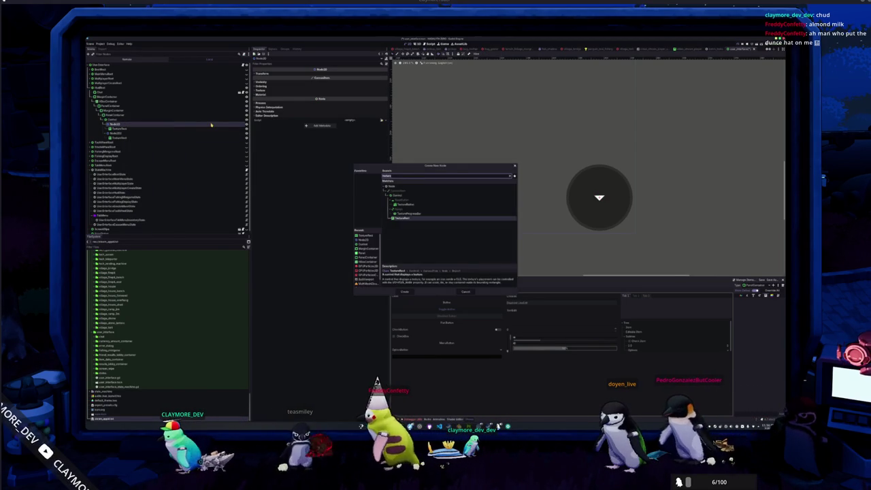
{"action": "type", "text": "node2d"}
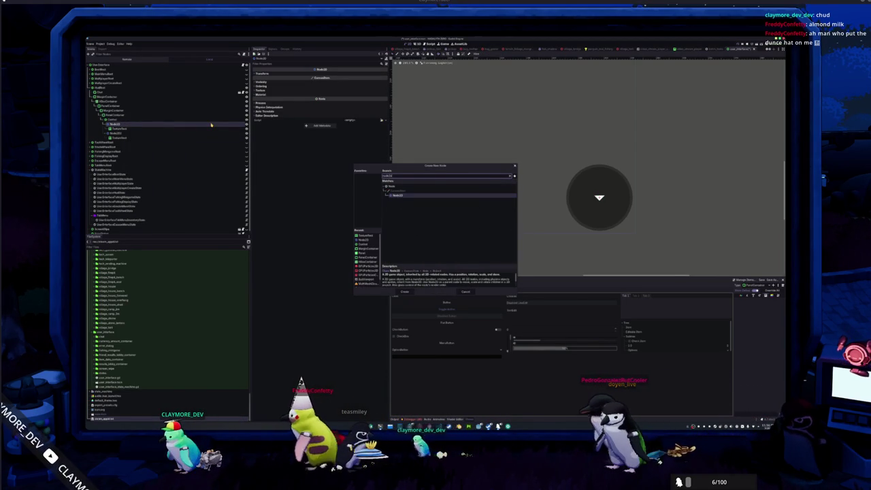
{"action": "key", "text": "Return"}
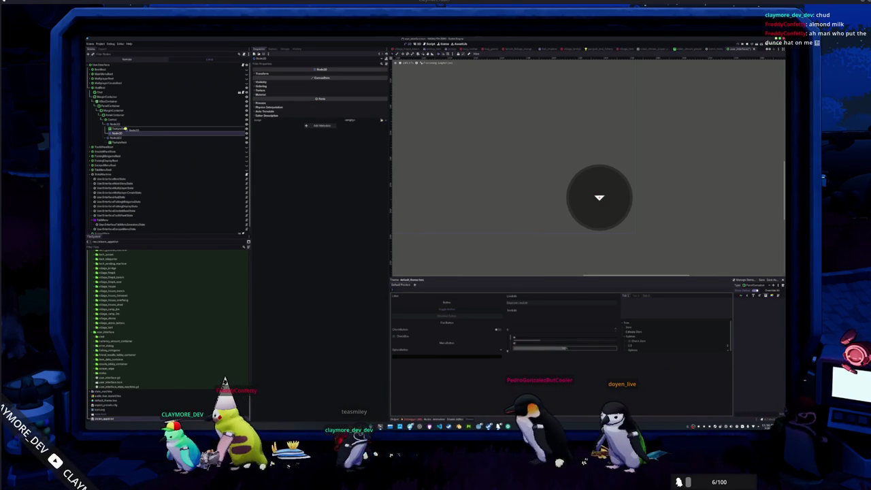
{"action": "left_click", "coordinate": [121, 130]}
{"action": "key", "text": "ctrl+d"}
{"action": "left_click", "coordinate": [118, 142]}
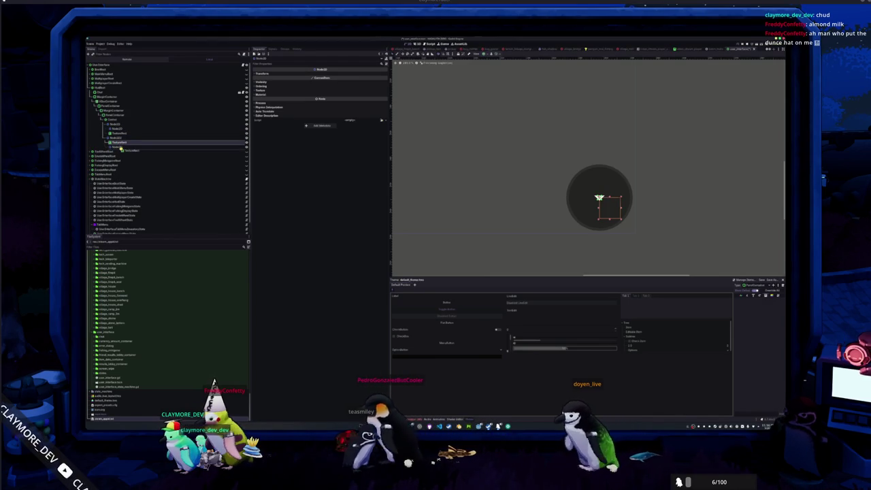
{"action": "left_click_drag", "start_coordinate": [129, 148], "coordinate": [121, 128]}
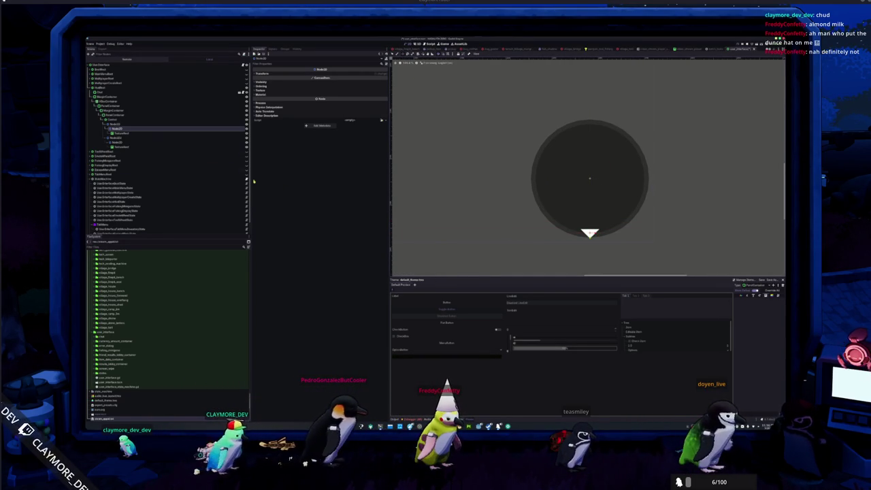
Step: Inspect the nested Node2D's triangle at the circle's top edge, then select the TextureRect
{"action": "left_click", "coordinate": [126, 124]}
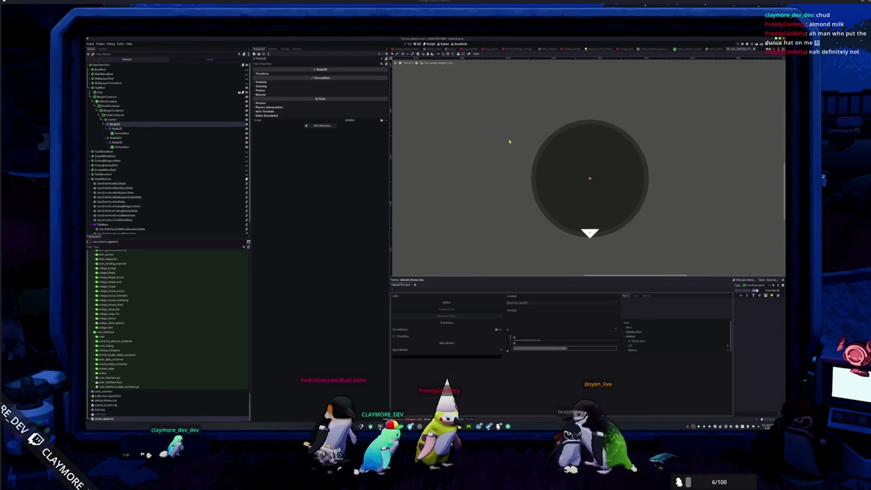
{"action": "scroll", "coordinate": [582, 179], "scroll_direction": "up", "scroll_amount": 5}
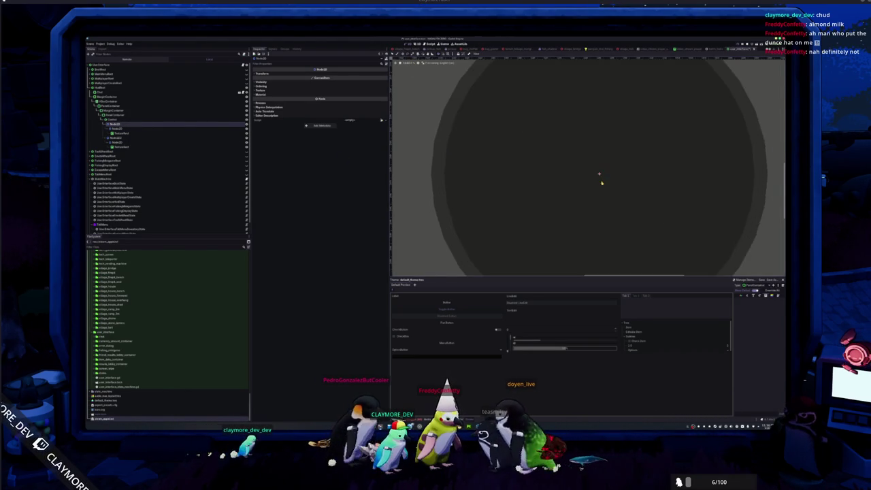
{"action": "scroll", "coordinate": [600, 180], "scroll_direction": "down", "scroll_amount": 6}
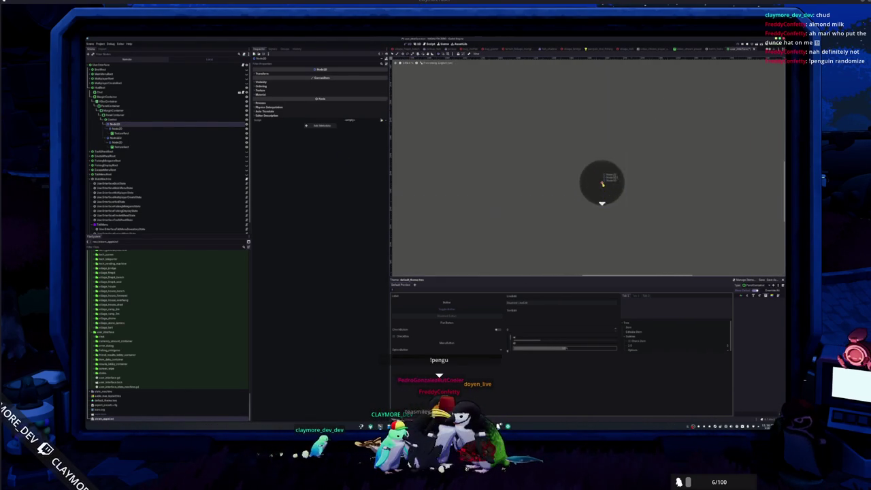
{"action": "scroll", "coordinate": [602, 181], "scroll_direction": "up", "scroll_amount": 5}
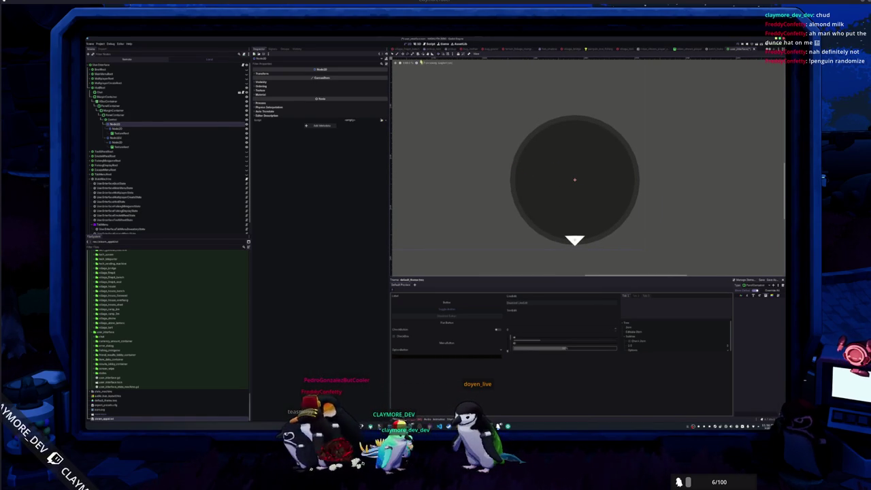
{"action": "left_click", "coordinate": [117, 129]}
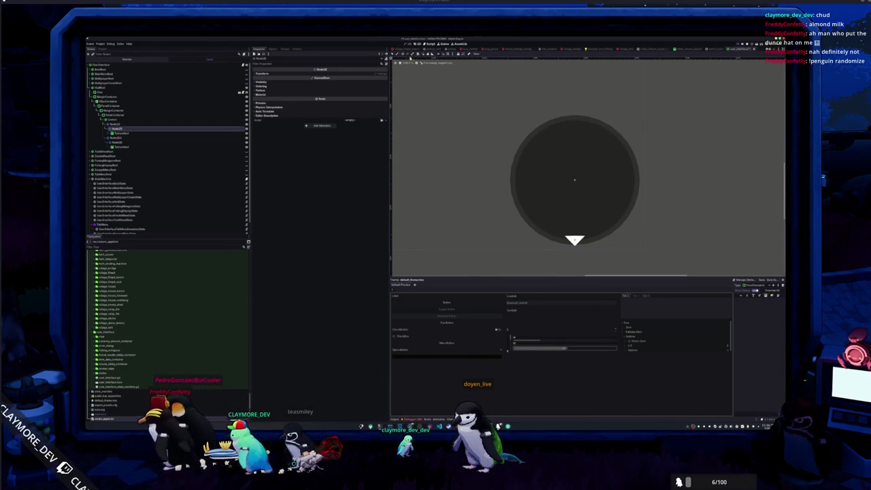
{"action": "scroll", "coordinate": [446, 137], "scroll_direction": "down", "scroll_amount": 2}
{"action": "scroll", "coordinate": [447, 137], "scroll_direction": "up", "scroll_amount": 2}
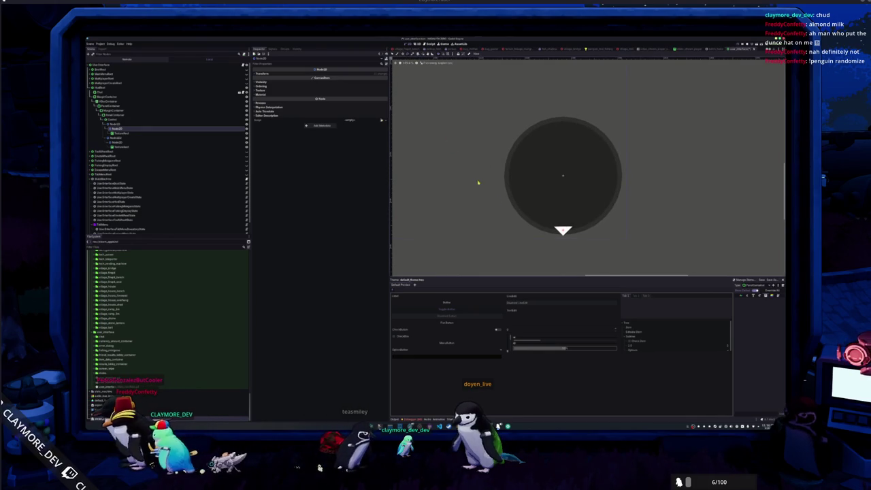
{"action": "scroll", "coordinate": [564, 238], "scroll_direction": "up", "scroll_amount": 5}
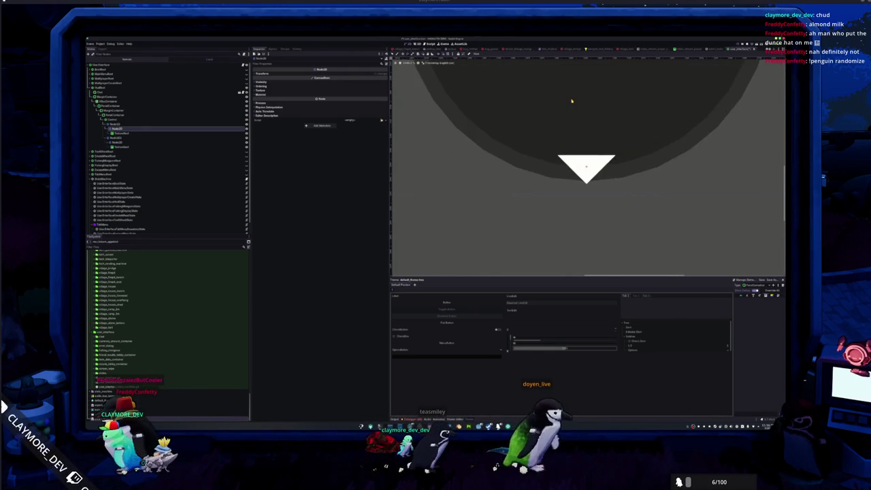
{"action": "scroll", "coordinate": [579, 127], "scroll_direction": "up", "scroll_amount": 5}
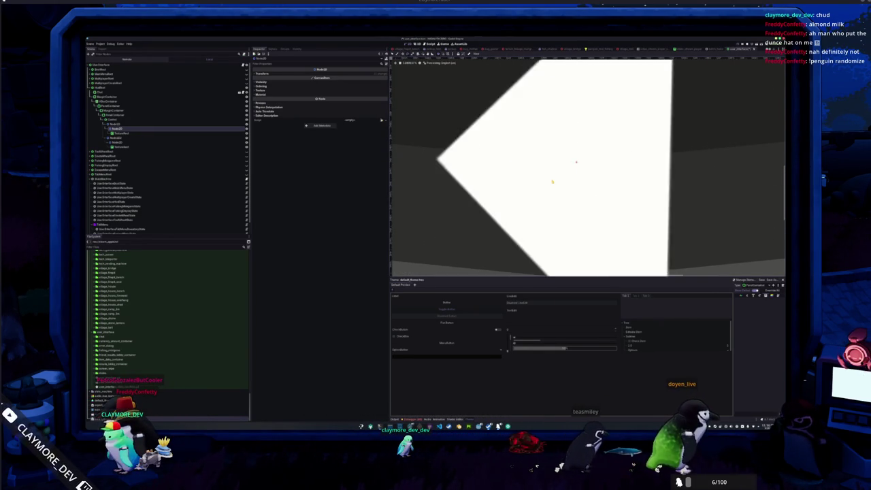
{"action": "scroll", "coordinate": [552, 181], "scroll_direction": "down", "scroll_amount": 5}
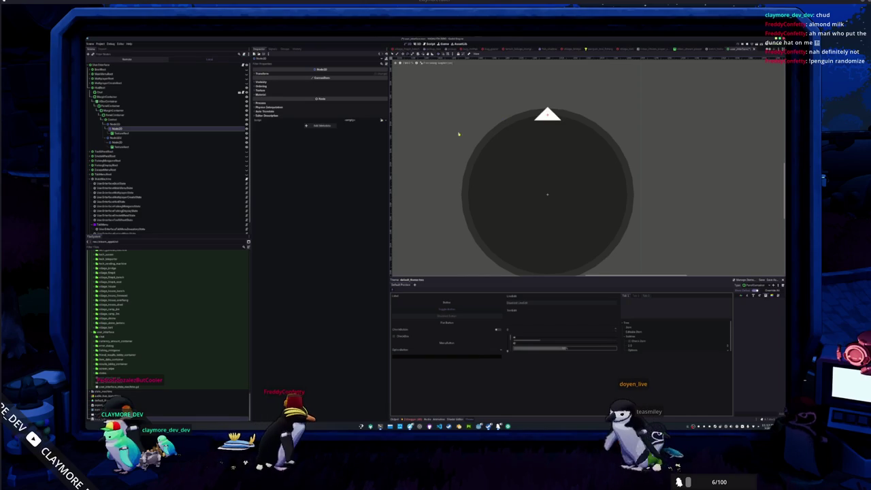
{"action": "left_click", "coordinate": [121, 133]}
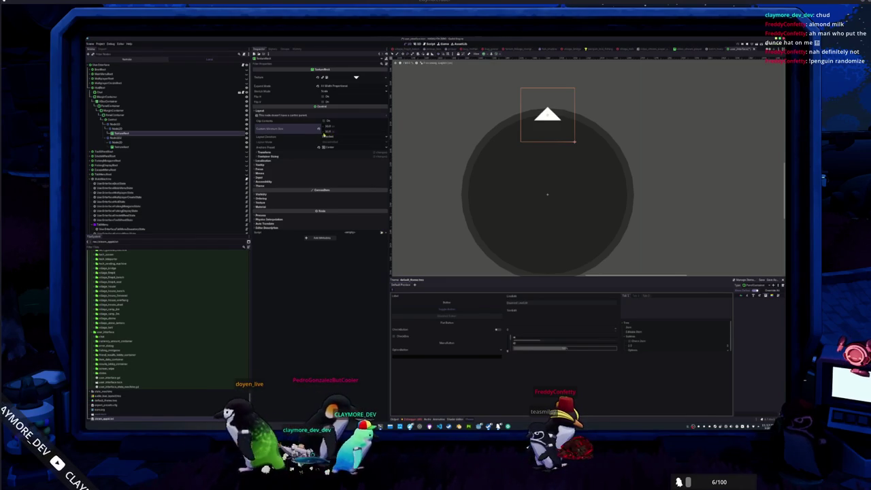
Step: Increase the triangle TextureRect's Custom Minimum Size x from 40 to about 50
{"action": "scroll", "coordinate": [448, 132], "scroll_direction": "down", "scroll_amount": 3}
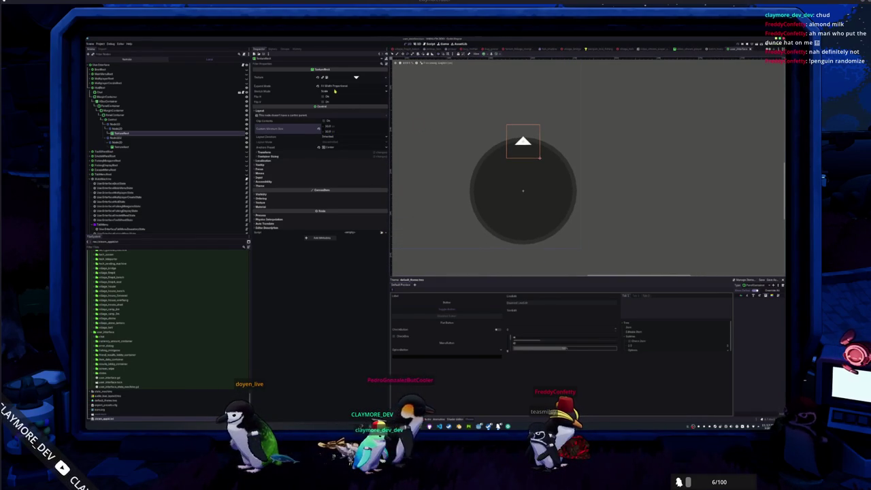
{"action": "left_click", "coordinate": [320, 157]}
{"action": "left_click", "coordinate": [321, 156]}
{"action": "left_click", "coordinate": [321, 153]}
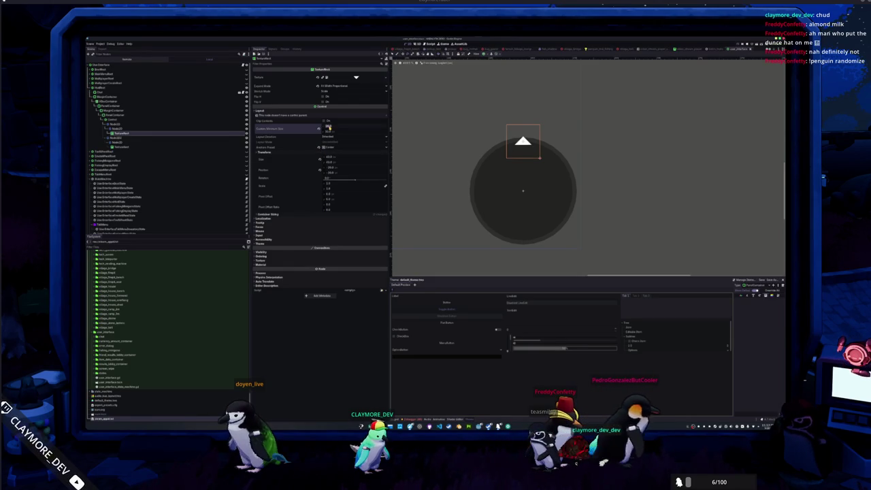
{"action": "left_click_drag", "start_coordinate": [328, 127], "coordinate": [334, 126]}
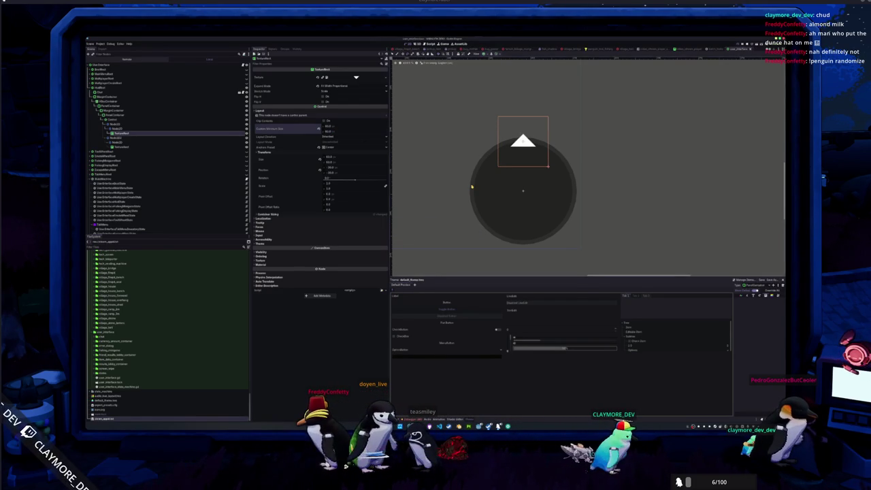
{"action": "scroll", "coordinate": [468, 186], "scroll_direction": "down", "scroll_amount": 3}
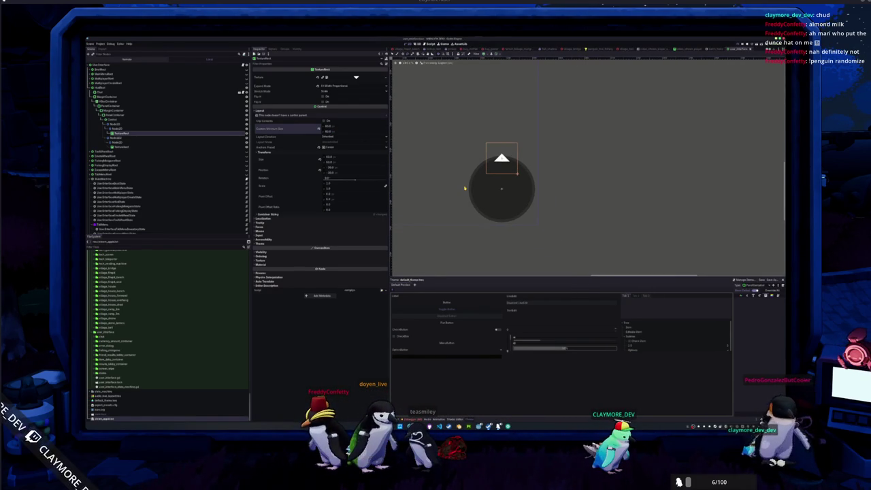
{"action": "left_click", "coordinate": [129, 143]}
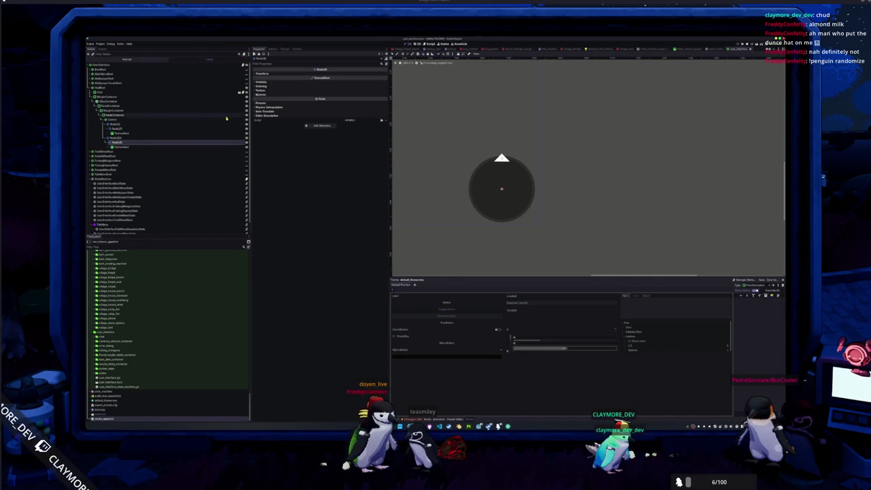
Step: Give the TextureRect the down-arrow texture, Fit Width Proportional expand mode and a centred anchor preset
{"action": "left_click", "coordinate": [132, 147]}
{"action": "left_click", "coordinate": [382, 75]}
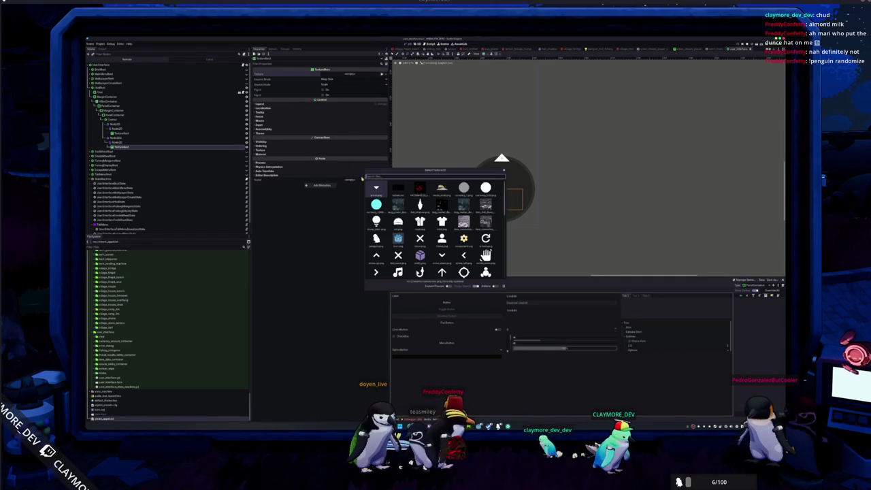
{"action": "double_click", "coordinate": [374, 185]}
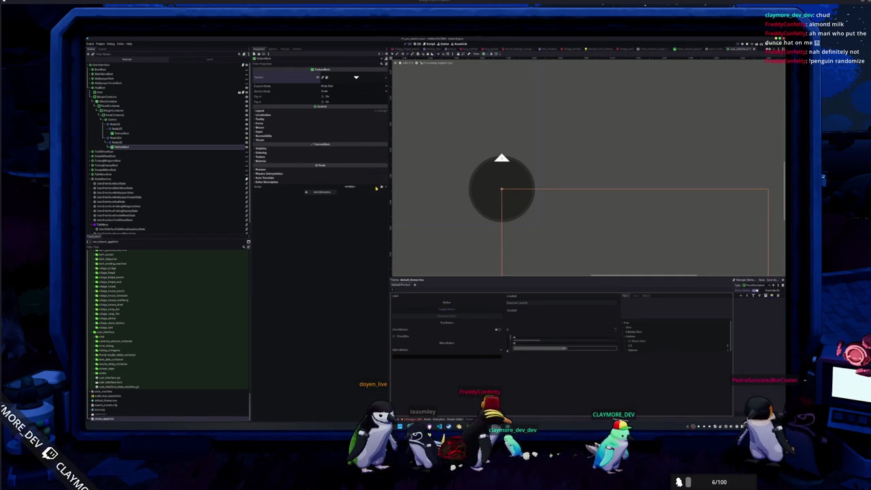
{"action": "left_click", "coordinate": [339, 89]}
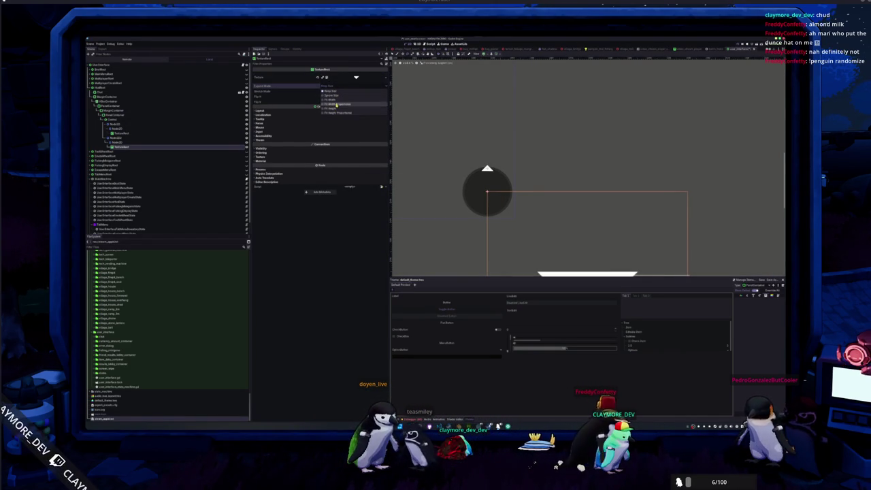
{"action": "left_click", "coordinate": [340, 104]}
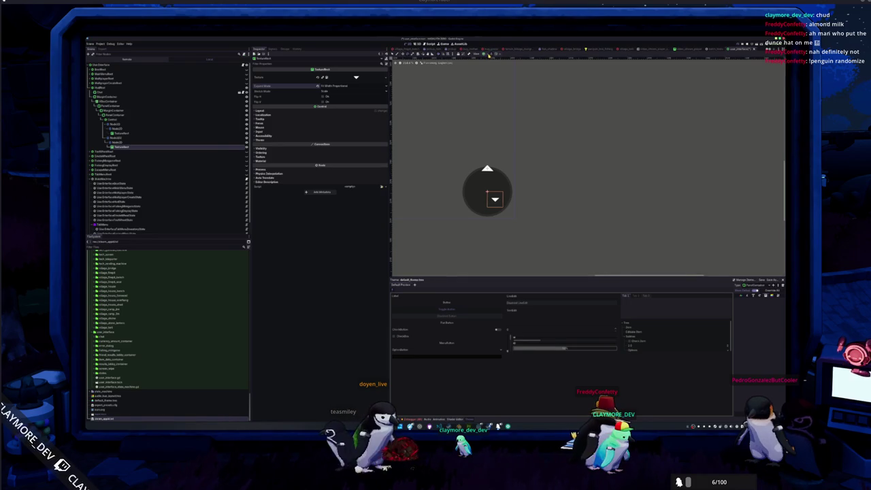
{"action": "left_click", "coordinate": [487, 55]}
{"action": "left_click", "coordinate": [413, 167]}
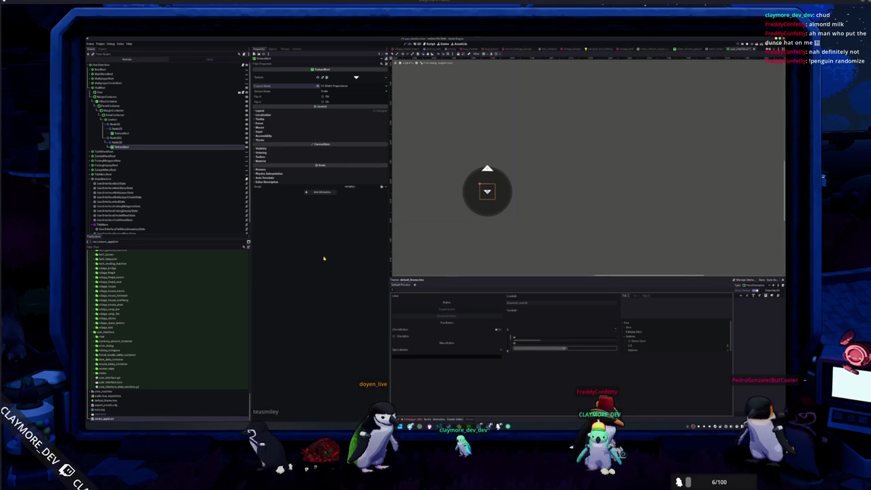
Step: Move the down-arrow to the circle's bottom edge and run the scene to check the compass
{"action": "left_click", "coordinate": [118, 142]}
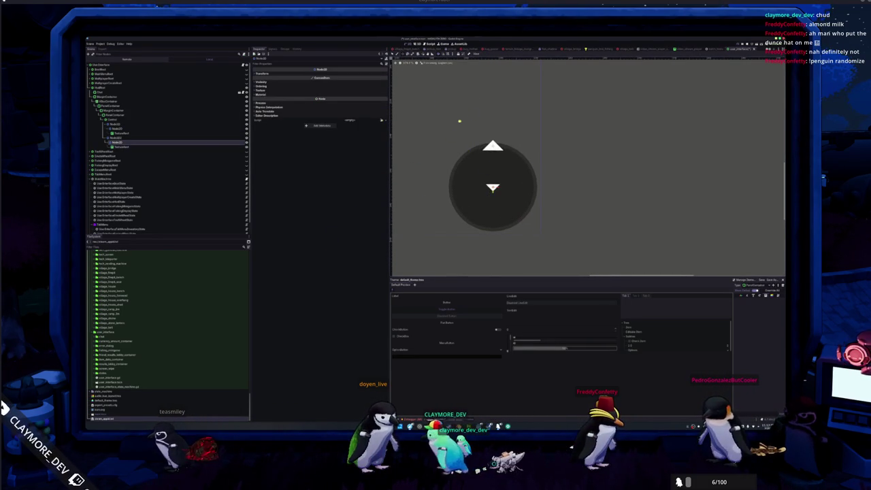
{"action": "left_click_drag", "start_coordinate": [492, 188], "coordinate": [495, 230]}
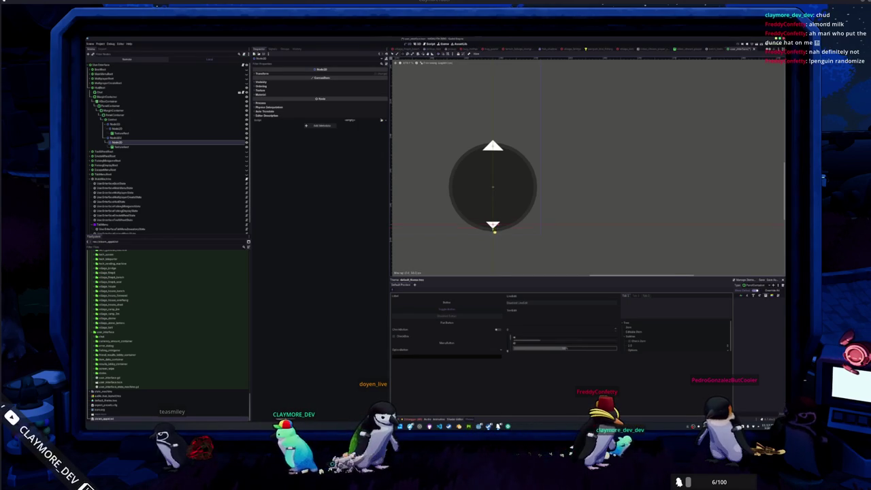
{"action": "left_click_drag", "start_coordinate": [526, 225], "coordinate": [567, 218]}
{"action": "left_click", "coordinate": [116, 136]}
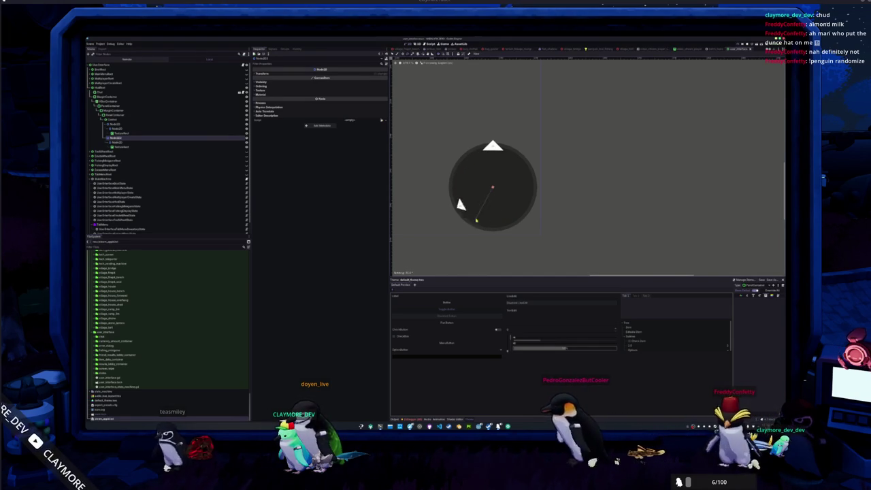
{"action": "left_click", "coordinate": [462, 132]}
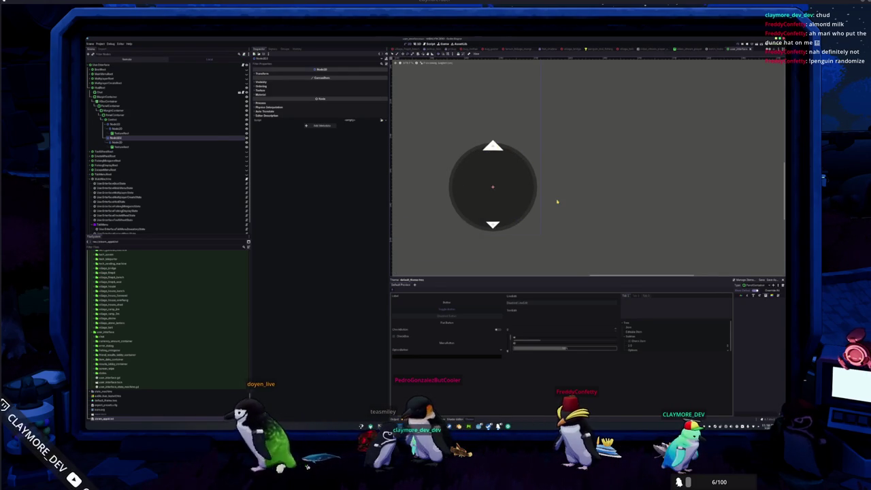
{"action": "key", "text": "F8"}
{"action": "key", "text": "F5"}
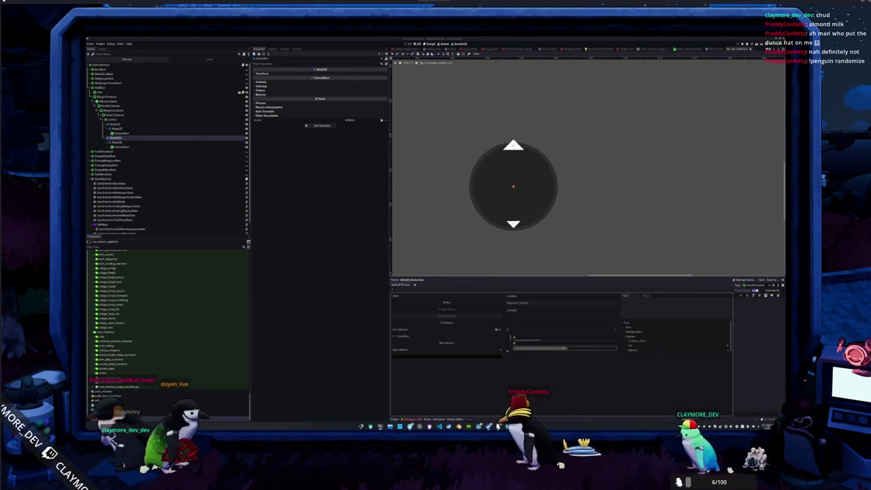
{"action": "key", "text": "alt+Tab"}
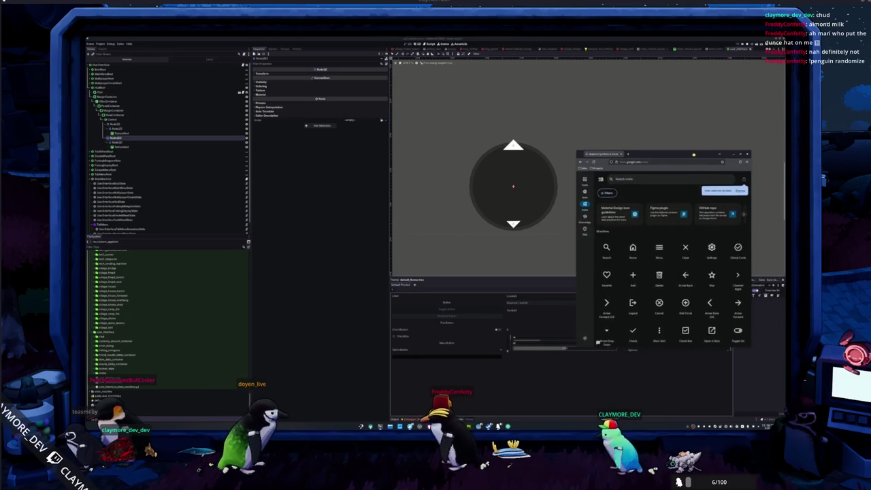
Step: Search Material Symbols for 'arrow' and open the Arrow Drop Down icon
{"action": "left_click", "coordinate": [647, 174]}
{"action": "type", "text": "arrow"}
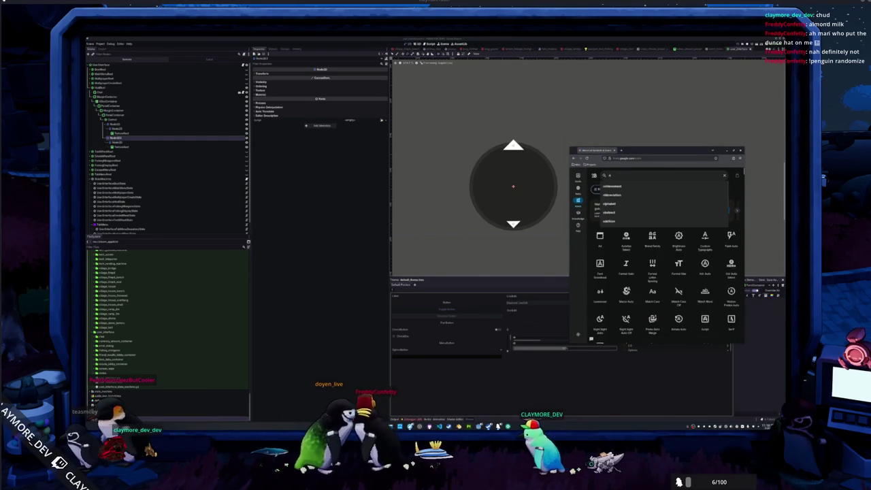
{"action": "key", "text": "Return"}
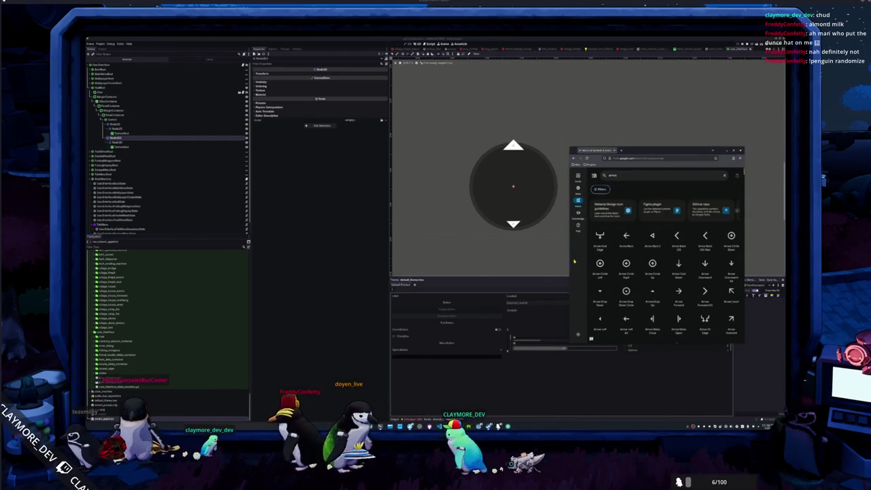
{"action": "left_click_drag", "start_coordinate": [568, 258], "coordinate": [462, 258]}
{"action": "mouse_move", "coordinate": [640, 151]}
{"action": "left_mouse_down"}
{"action": "mouse_move", "coordinate": [387, 201]}
{"action": "mouse_move", "coordinate": [361, 187]}
{"action": "mouse_move", "coordinate": [340, 130]}
{"action": "left_mouse_up"}
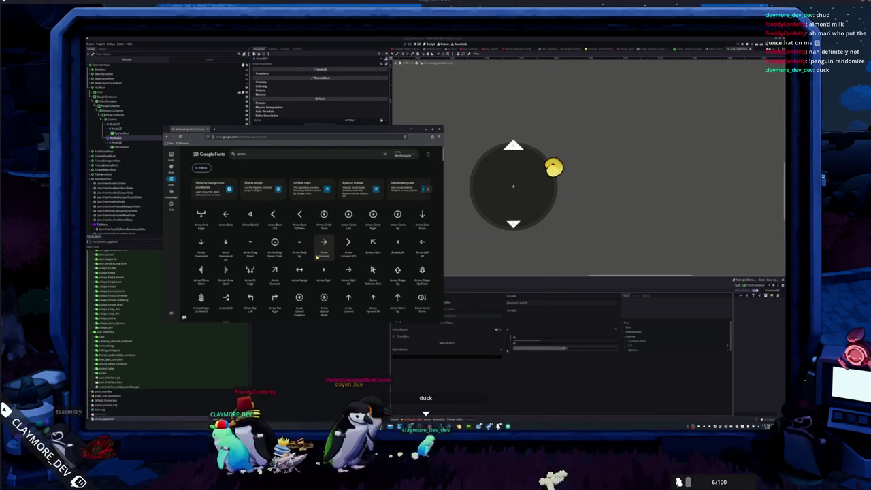
{"action": "scroll", "coordinate": [316, 257], "scroll_direction": "down", "scroll_amount": 2}
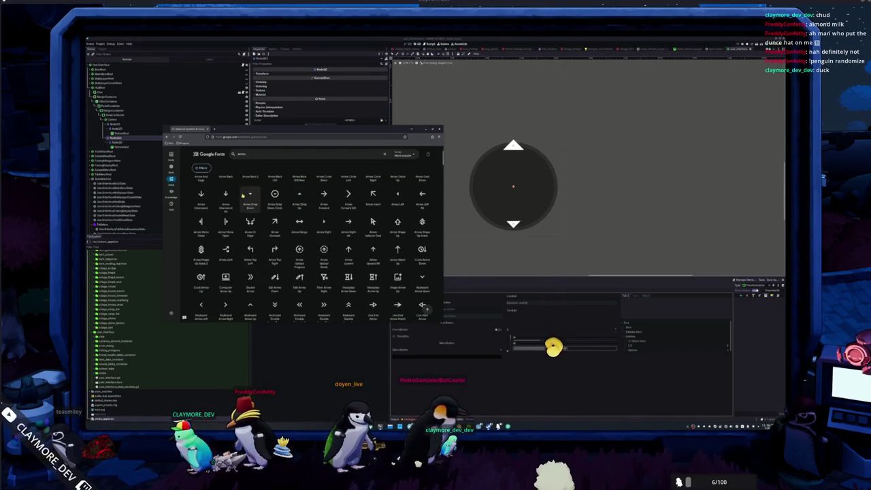
{"action": "left_click", "coordinate": [248, 197]}
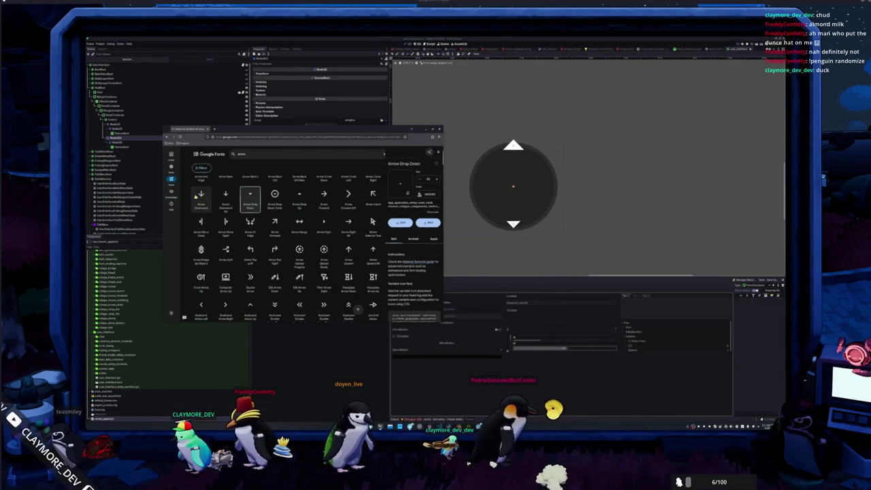
Step: Raise the Arrow Drop Down icon's optical size to maximum and download it as a PNG
{"action": "left_click", "coordinate": [202, 167]}
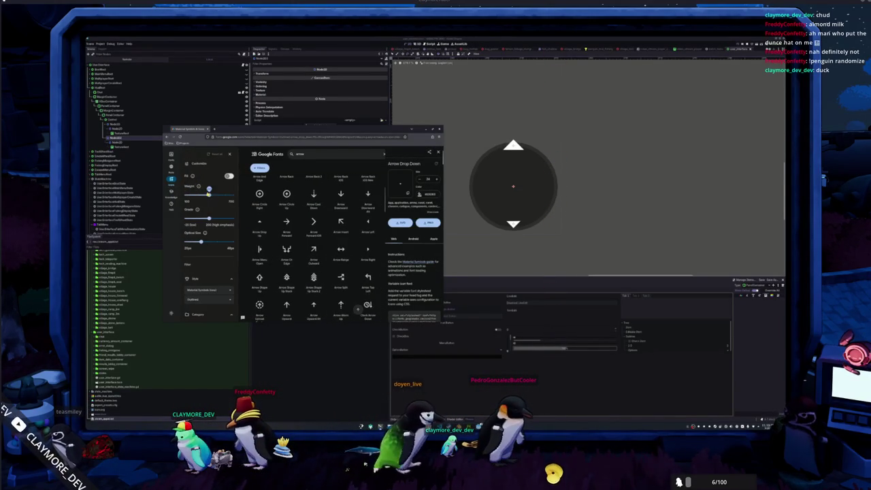
{"action": "left_click_drag", "start_coordinate": [202, 241], "coordinate": [233, 238]}
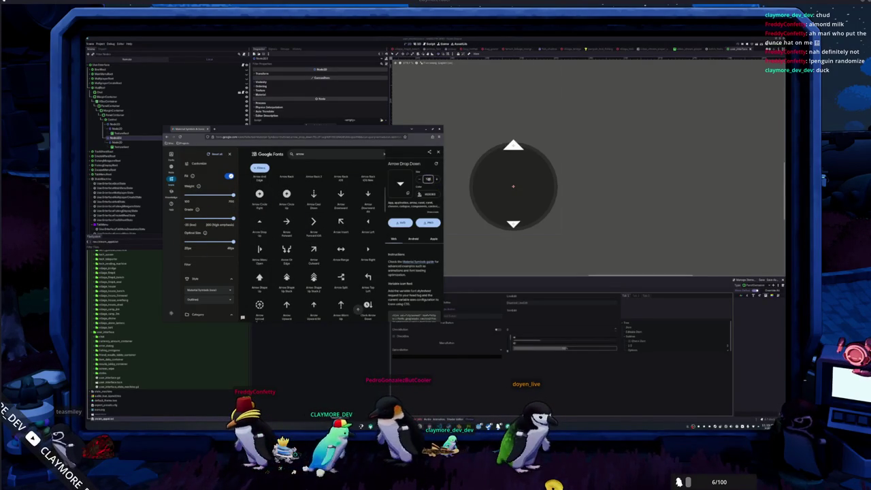
{"action": "left_click", "coordinate": [419, 194]}
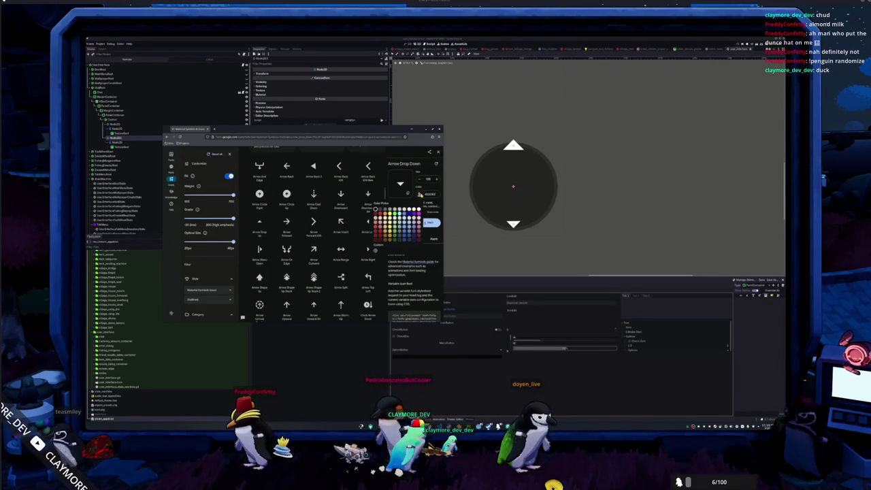
{"action": "left_click", "coordinate": [426, 223]}
{"action": "left_click", "coordinate": [426, 222]}
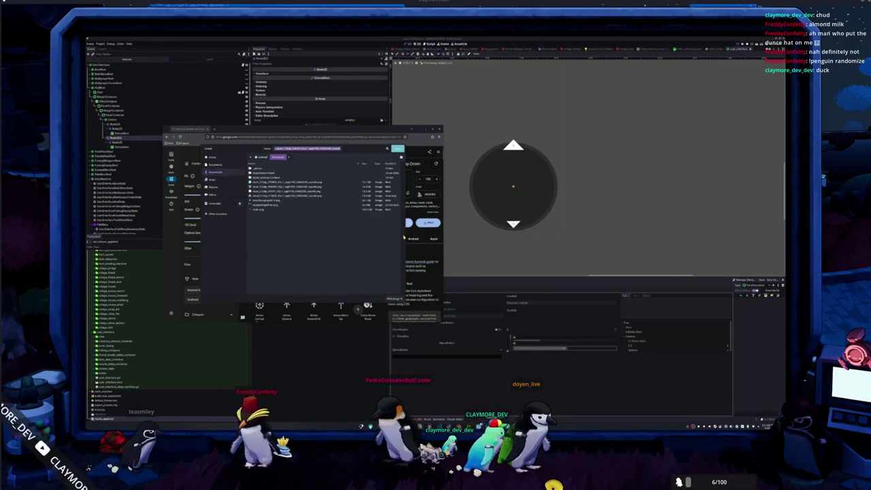
{"action": "key", "text": "Return"}
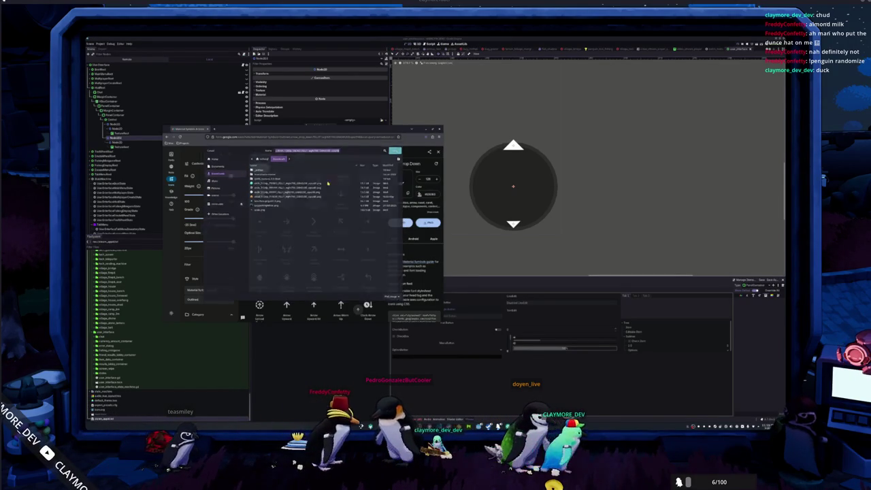
Step: Expand Godot's icons folder so the downloaded PNG gets imported
{"action": "scroll", "coordinate": [125, 340], "scroll_direction": "up", "scroll_amount": 10}
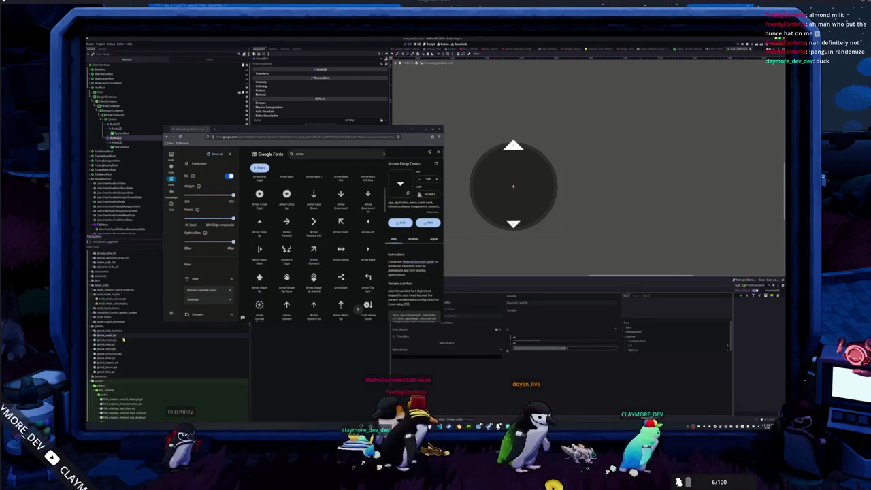
{"action": "left_click", "coordinate": [116, 286]}
{"action": "double_click", "coordinate": [115, 275]}
{"action": "key", "text": "alt+Tab"}
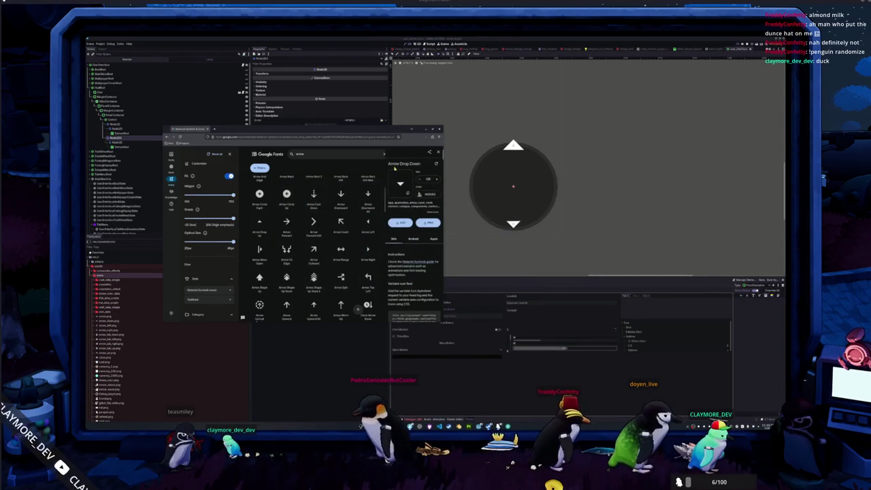
{"action": "left_click", "coordinate": [232, 343]}
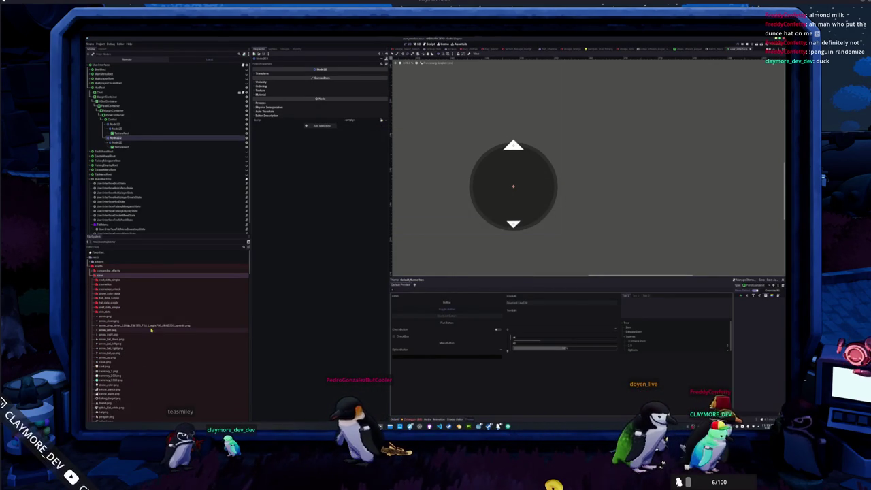
Step: Download the Arrow Drop Down PNG again and select the new arrow file in Godot's FileSystem
{"action": "key", "text": "alt+Tab"}
{"action": "left_click", "coordinate": [420, 193]}
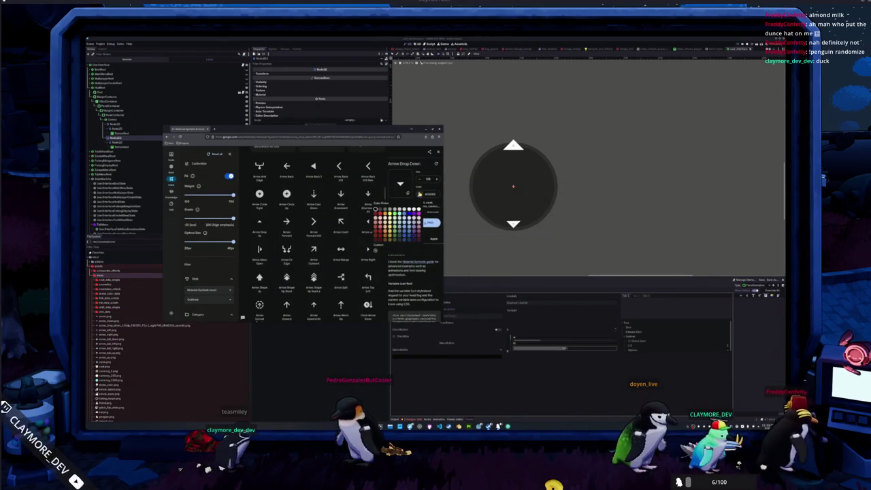
{"action": "key", "text": "Escape"}
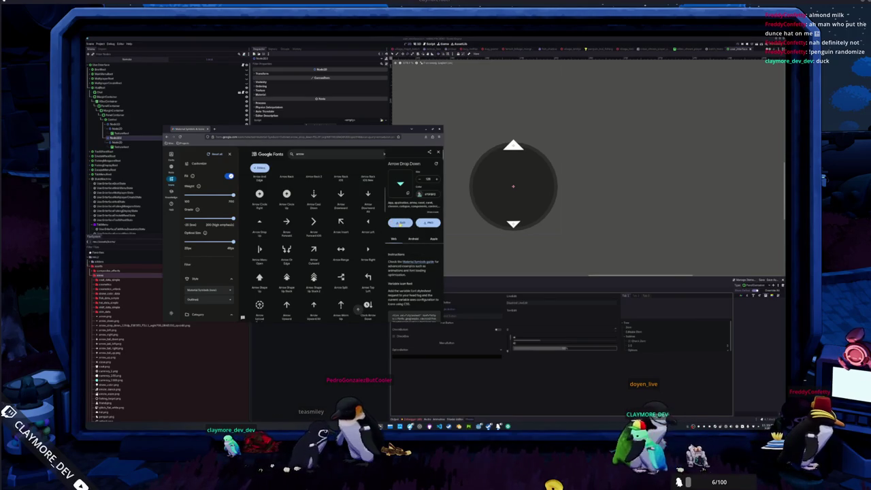
{"action": "left_click", "coordinate": [428, 222]}
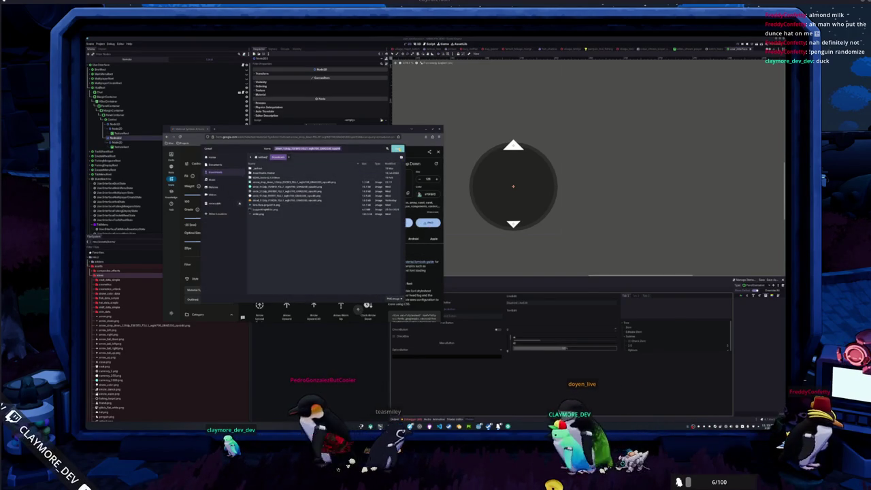
{"action": "left_click", "coordinate": [398, 149]}
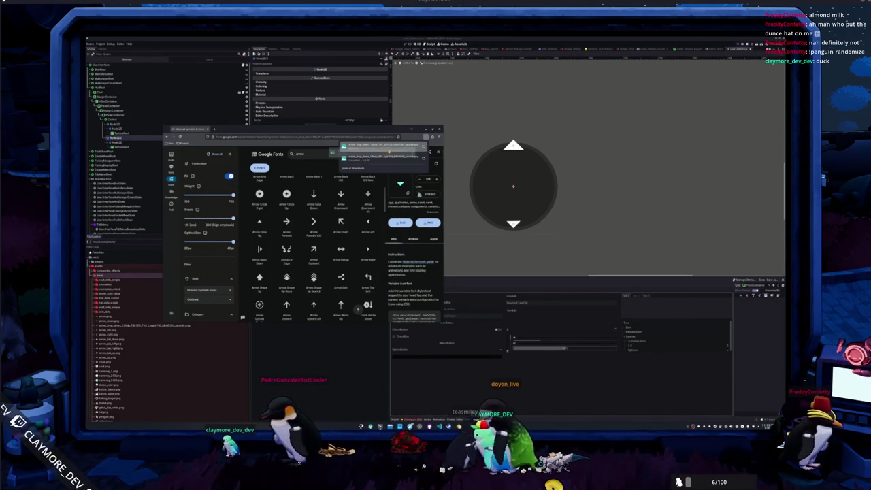
{"action": "left_click", "coordinate": [138, 366]}
{"action": "left_click", "coordinate": [142, 325]}
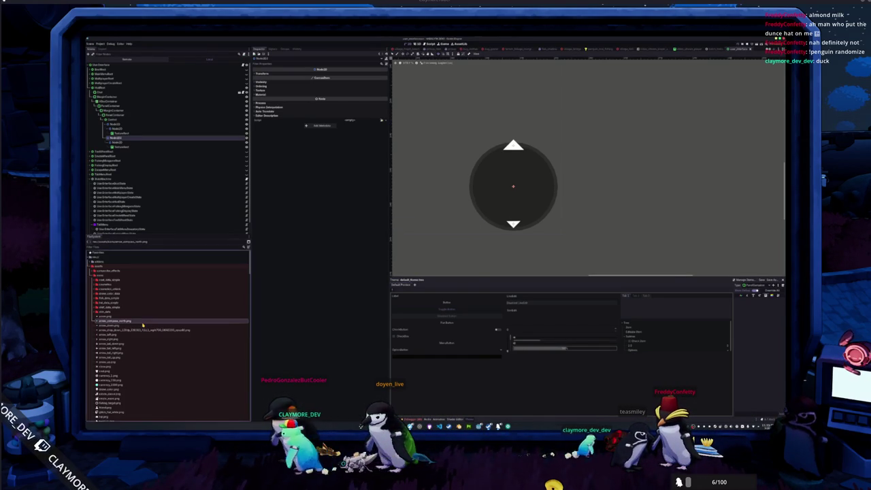
{"action": "left_click", "coordinate": [137, 329]}
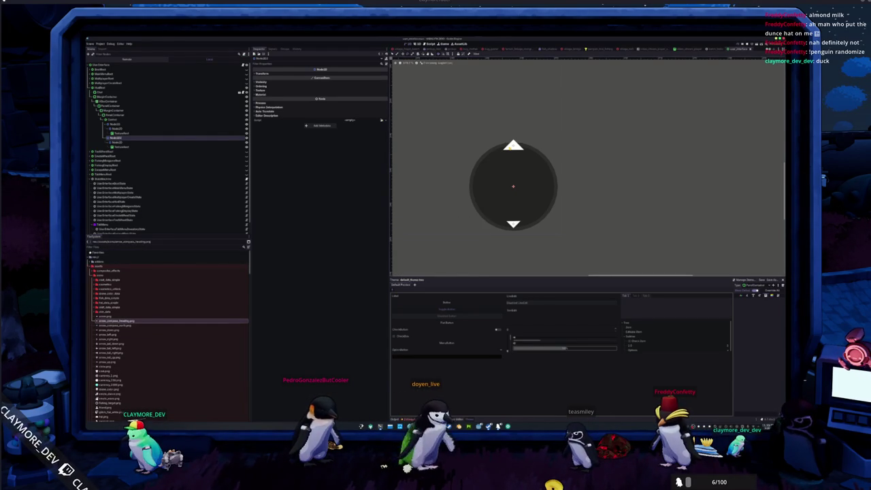
{"action": "left_click", "coordinate": [511, 145]}
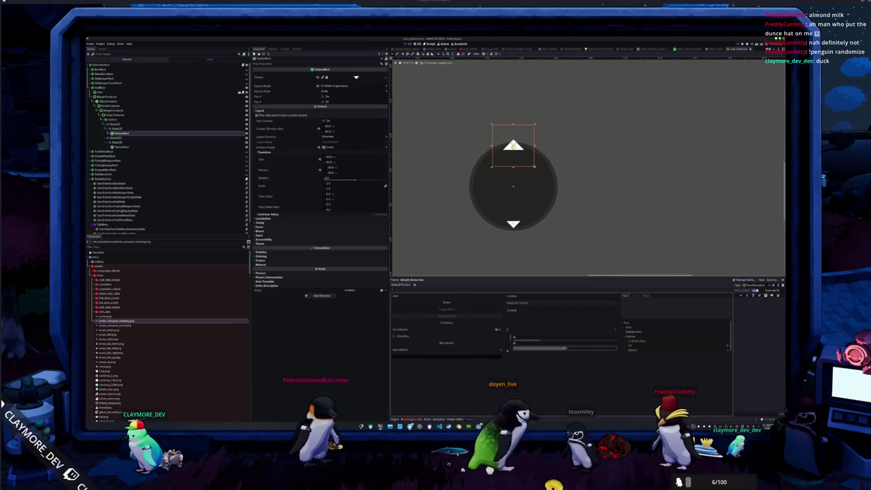
Step: Quick-load the cyan triangle texture onto the compass's top arrow
{"action": "left_click", "coordinate": [356, 77]}
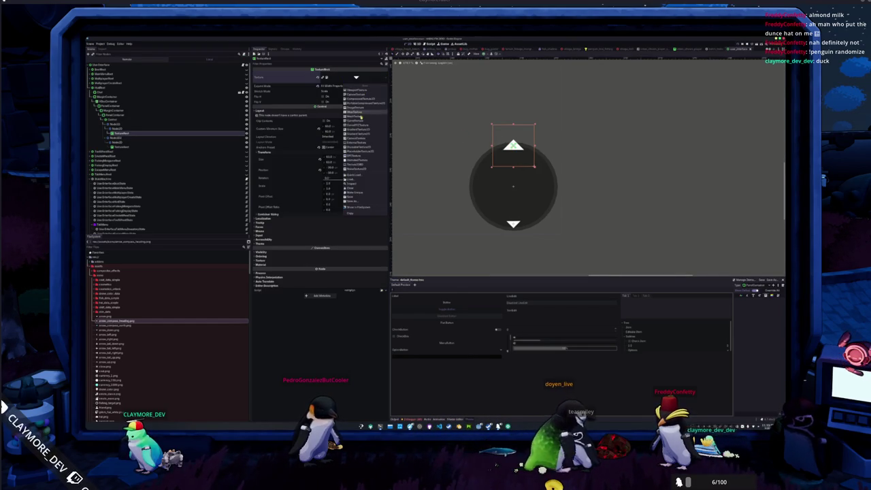
{"action": "left_click", "coordinate": [358, 175]}
{"action": "scroll", "coordinate": [435, 231], "scroll_direction": "down", "scroll_amount": 3}
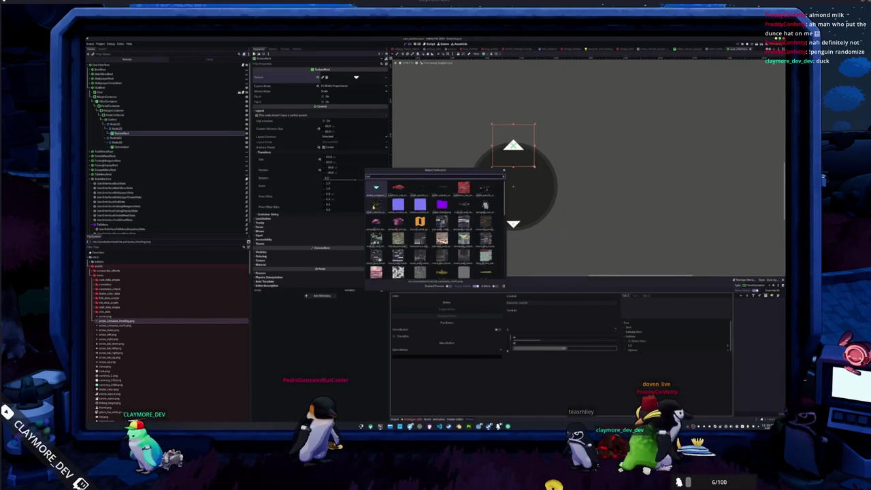
{"action": "double_click", "coordinate": [375, 205]}
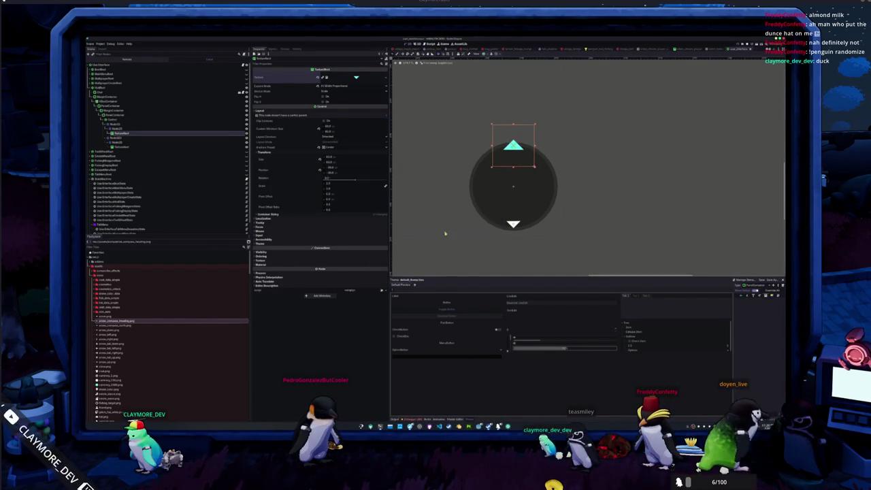
Step: Check the bottom arrow's texture picker, keep its white triangle, then deselect it
{"action": "left_click", "coordinate": [514, 225]}
{"action": "left_click", "coordinate": [387, 76]}
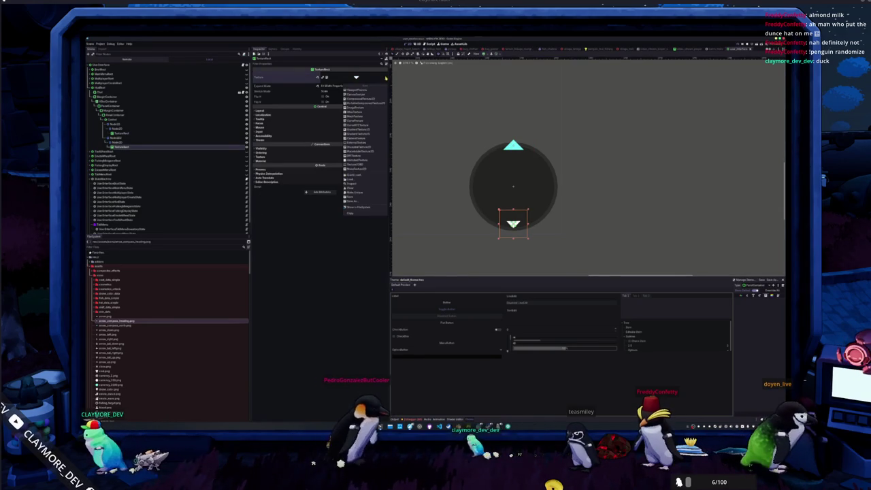
{"action": "left_click", "coordinate": [357, 175]}
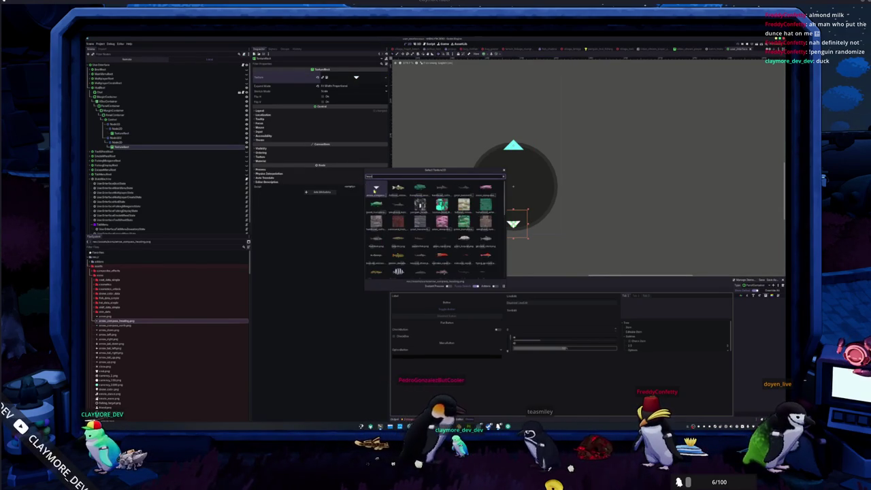
{"action": "left_click", "coordinate": [344, 245]}
{"action": "left_click", "coordinate": [453, 256]}
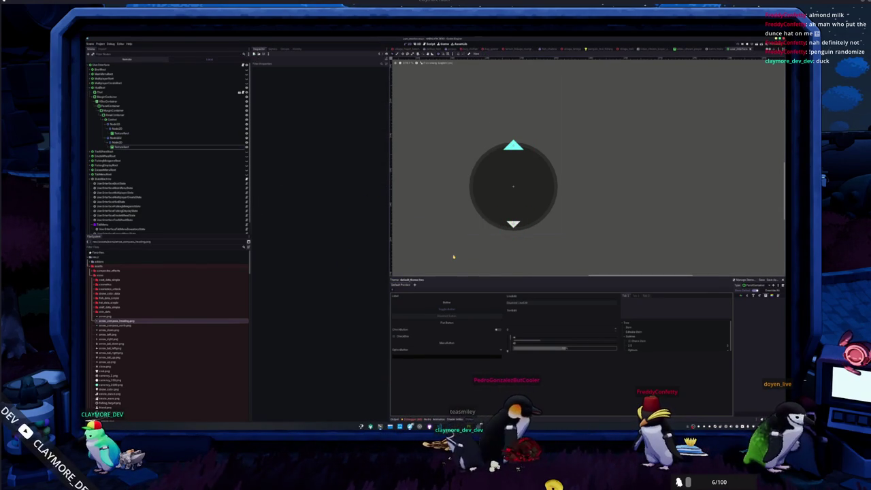
{"action": "scroll", "coordinate": [452, 229], "scroll_direction": "up", "scroll_amount": 1}
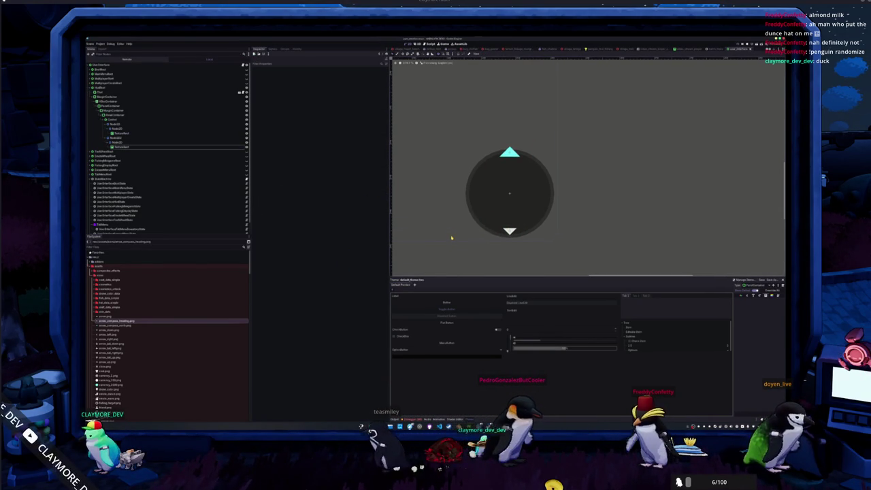
{"action": "scroll", "coordinate": [456, 231], "scroll_direction": "down", "scroll_amount": 3}
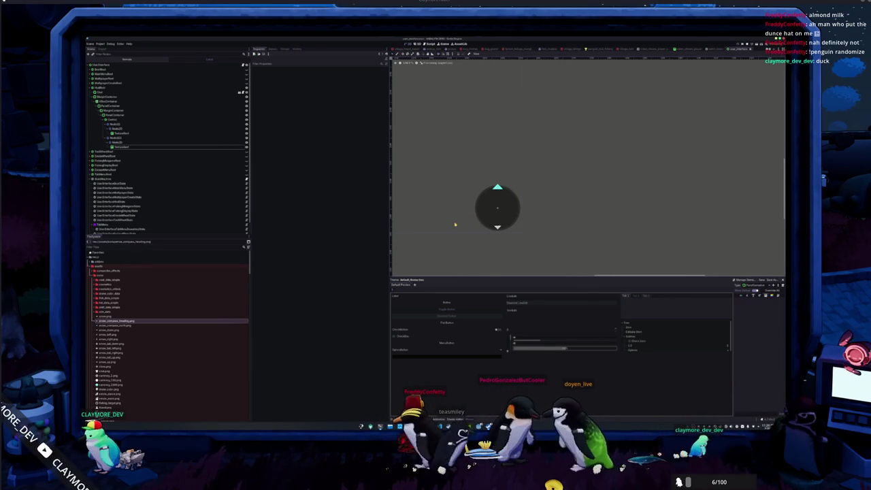
{"action": "scroll", "coordinate": [455, 225], "scroll_direction": "down", "scroll_amount": 1}
{"action": "scroll", "coordinate": [455, 225], "scroll_direction": "down", "scroll_amount": 2}
{"action": "mouse_move", "coordinate": [449, 224]}
{"action": "left_mouse_down"}
{"action": "mouse_move", "coordinate": [587, 207]}
{"action": "mouse_move", "coordinate": [711, 204]}
{"action": "mouse_move", "coordinate": [521, 230]}
{"action": "left_mouse_up"}
Step: Zoom the 2D viewport around the compass
{"action": "scroll", "coordinate": [564, 220], "scroll_direction": "up", "scroll_amount": 3}
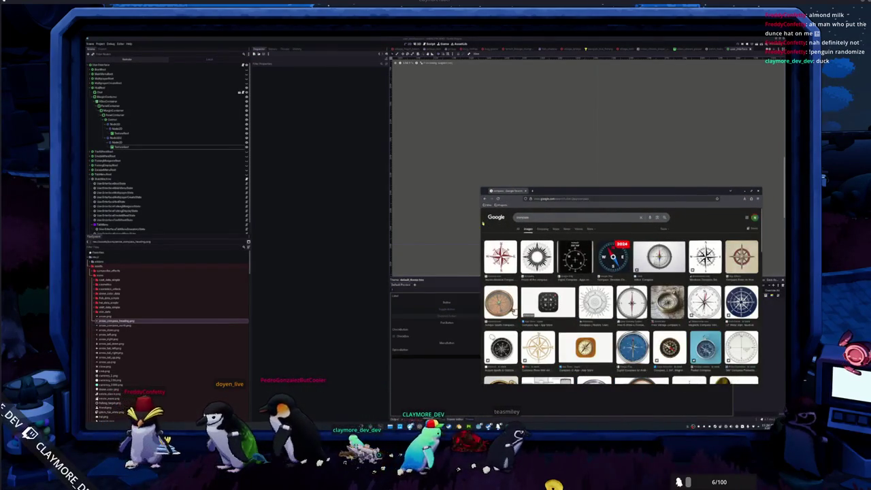
Step: Move the Google Images window to the upper left and scroll through the compass results
{"action": "mouse_move", "coordinate": [606, 195]}
{"action": "left_mouse_down"}
{"action": "mouse_move", "coordinate": [295, 141]}
{"action": "mouse_move", "coordinate": [319, 152]}
{"action": "left_mouse_up"}
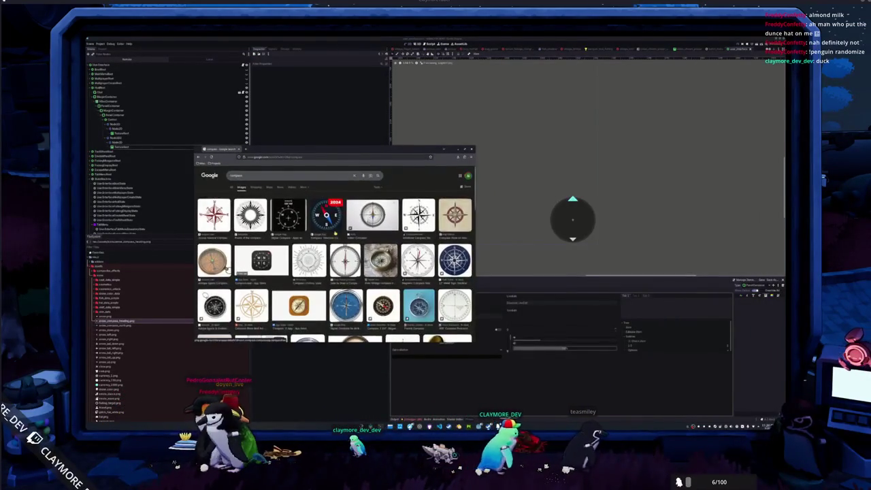
{"action": "scroll", "coordinate": [334, 258], "scroll_direction": "down", "scroll_amount": 5}
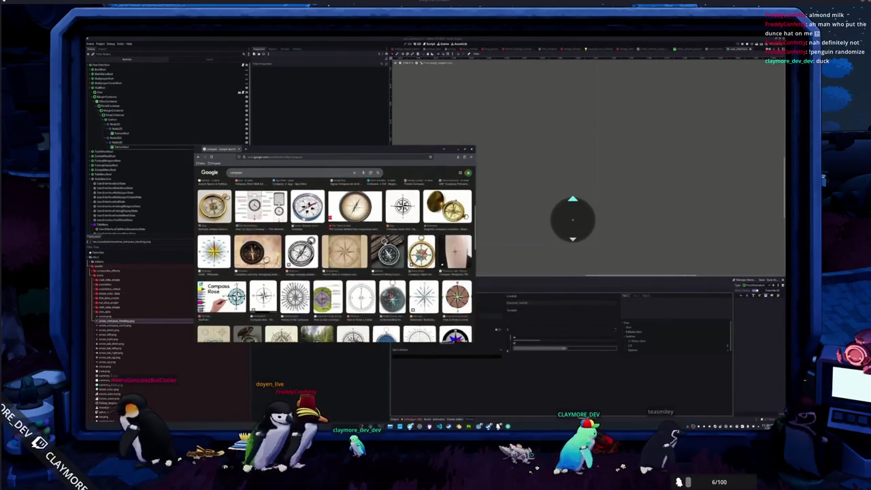
{"action": "scroll", "coordinate": [335, 261], "scroll_direction": "down", "scroll_amount": 3}
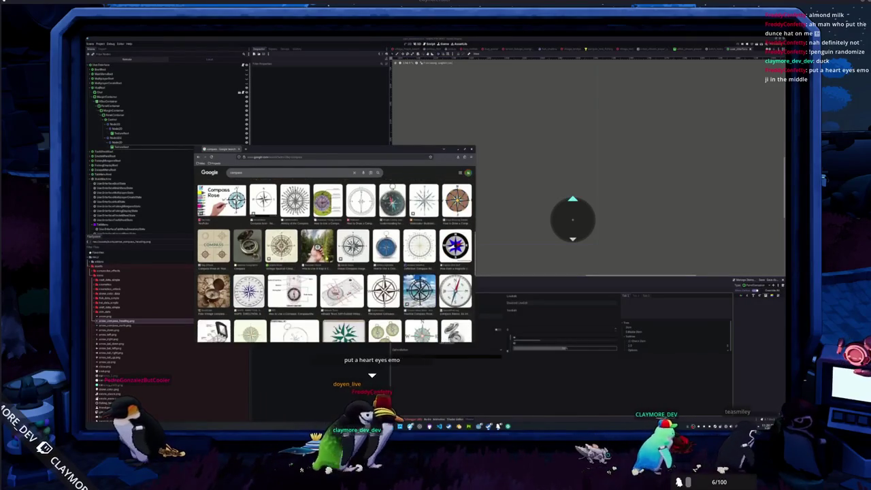
{"action": "scroll", "coordinate": [335, 261], "scroll_direction": "down", "scroll_amount": 5}
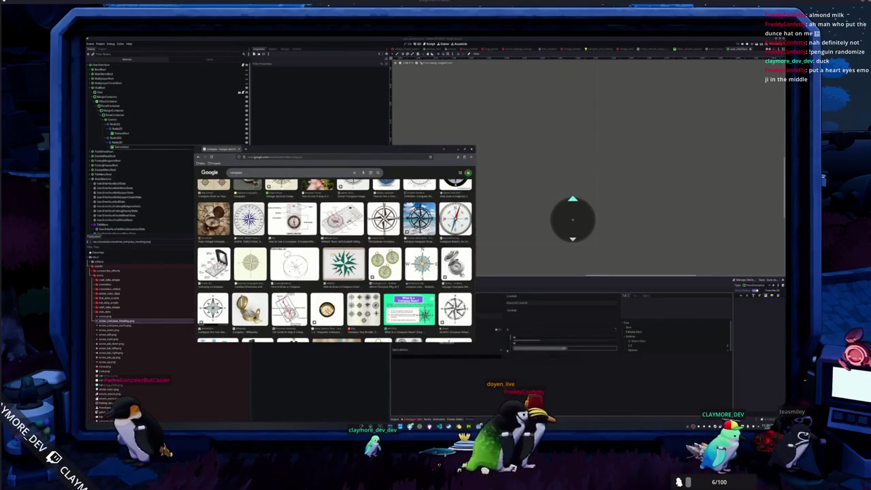
{"action": "scroll", "coordinate": [335, 261], "scroll_direction": "down", "scroll_amount": 3}
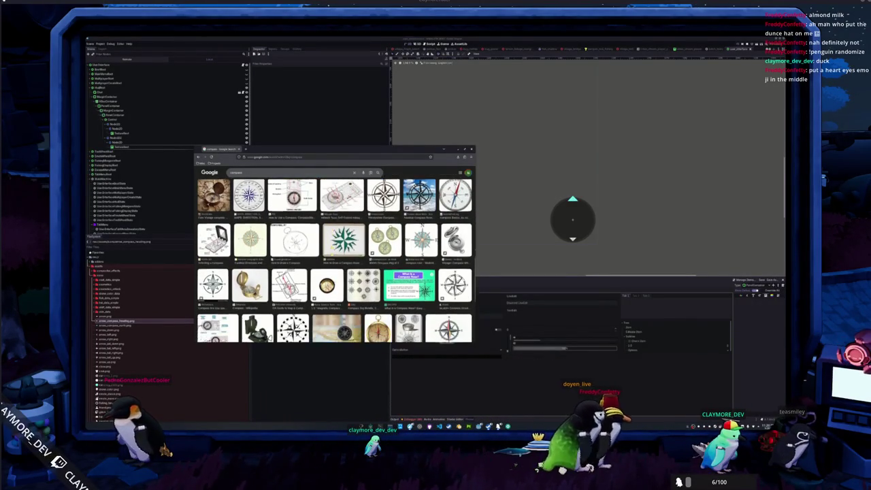
{"action": "scroll", "coordinate": [335, 260], "scroll_direction": "down", "scroll_amount": 4}
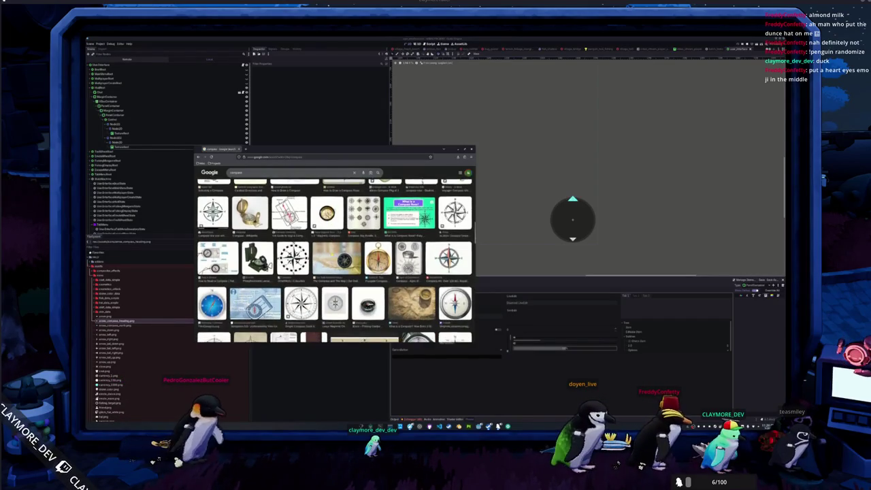
{"action": "scroll", "coordinate": [335, 261], "scroll_direction": "down", "scroll_amount": 3}
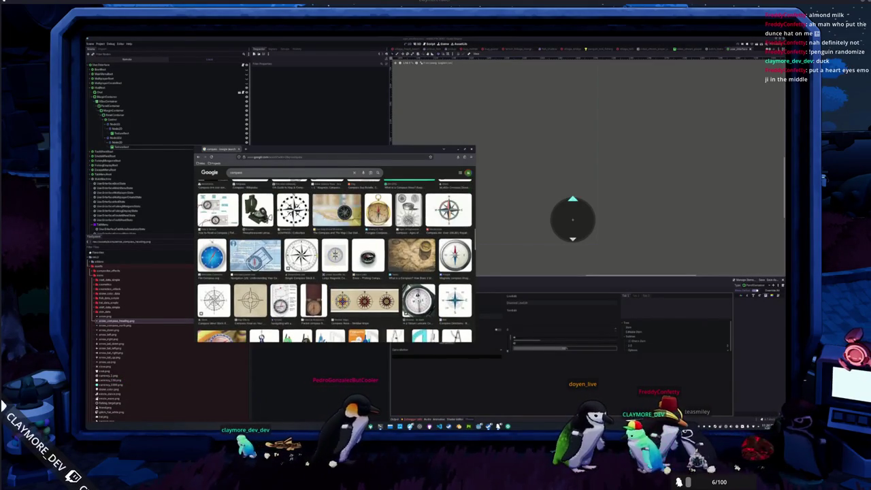
{"action": "scroll", "coordinate": [335, 261], "scroll_direction": "up", "scroll_amount": 1}
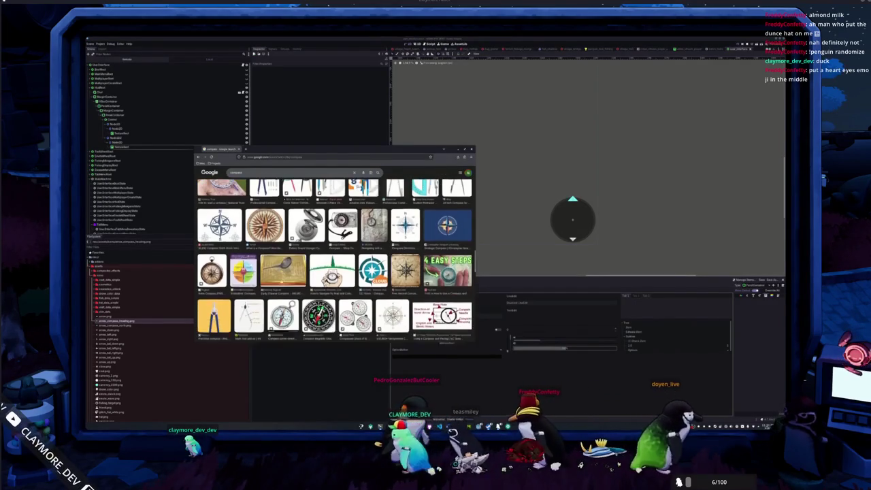
{"action": "scroll", "coordinate": [334, 261], "scroll_direction": "up", "scroll_amount": 1}
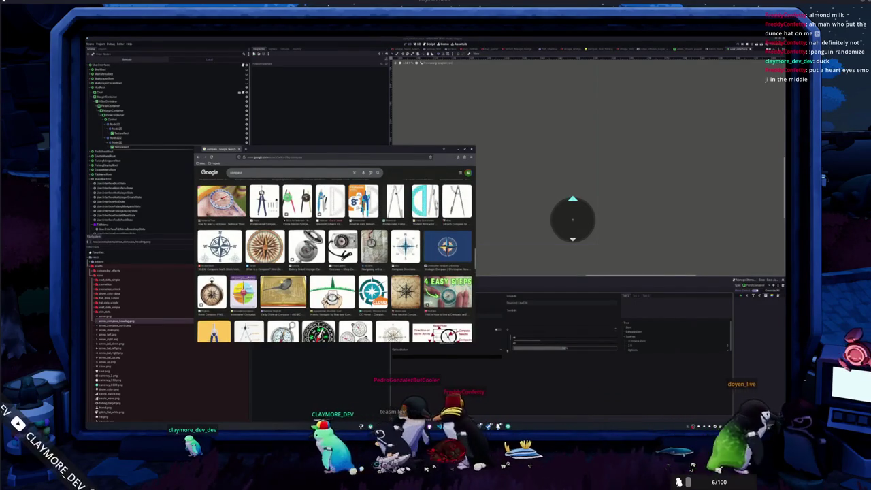
{"action": "scroll", "coordinate": [335, 260], "scroll_direction": "up", "scroll_amount": 2}
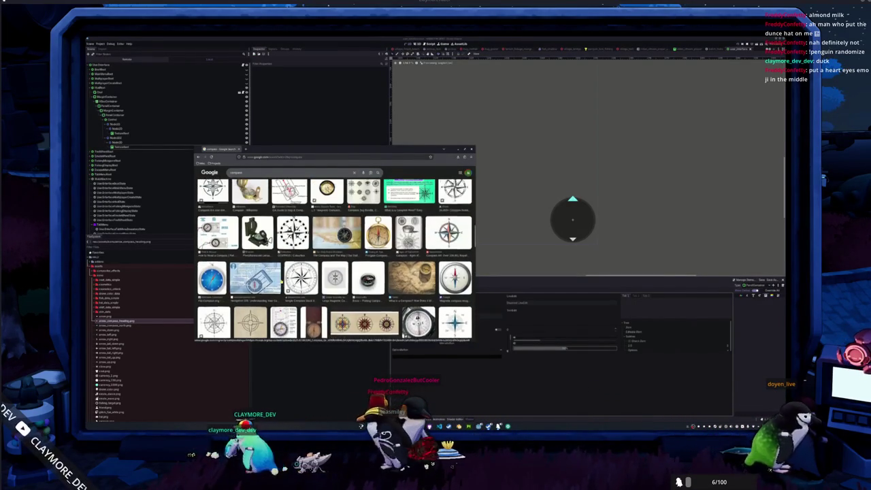
{"action": "scroll", "coordinate": [335, 261], "scroll_direction": "up", "scroll_amount": 5}
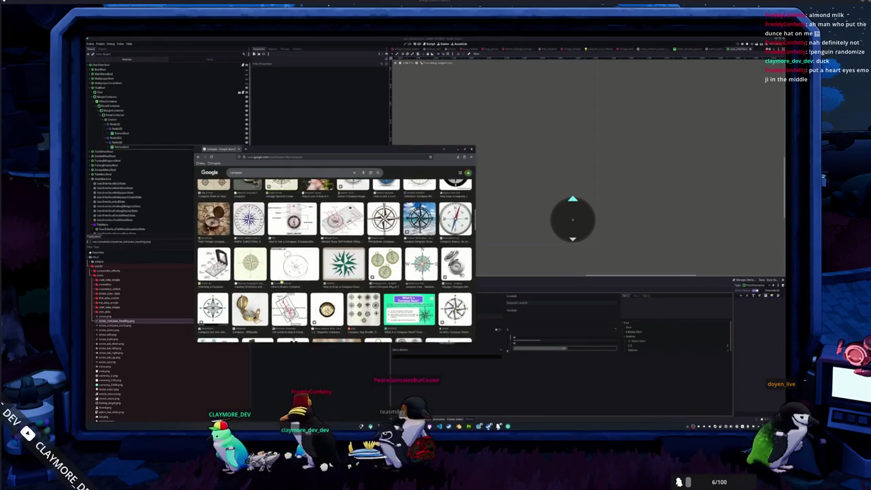
{"action": "scroll", "coordinate": [335, 261], "scroll_direction": "up", "scroll_amount": 4}
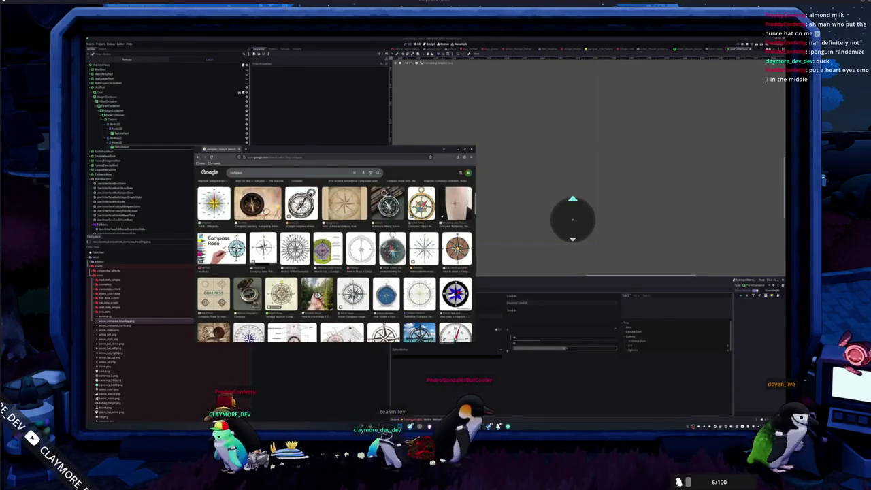
{"action": "scroll", "coordinate": [335, 260], "scroll_direction": "down", "scroll_amount": 2}
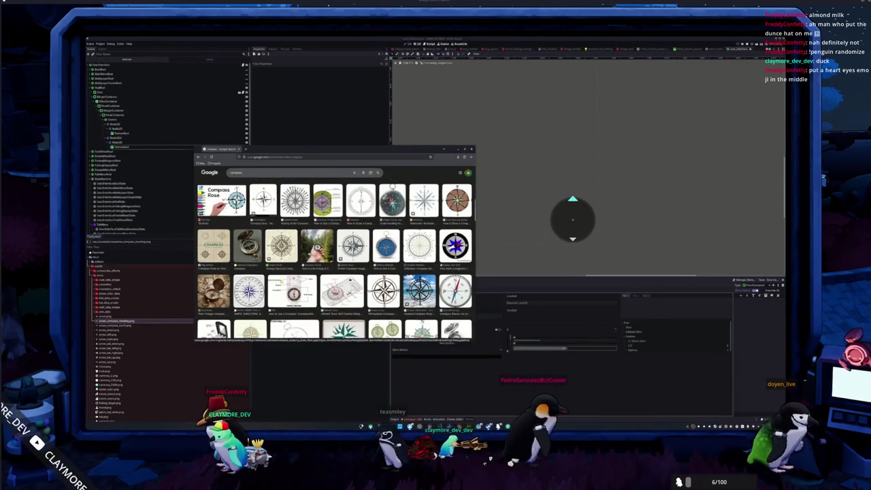
{"action": "scroll", "coordinate": [335, 260], "scroll_direction": "up", "scroll_amount": 2}
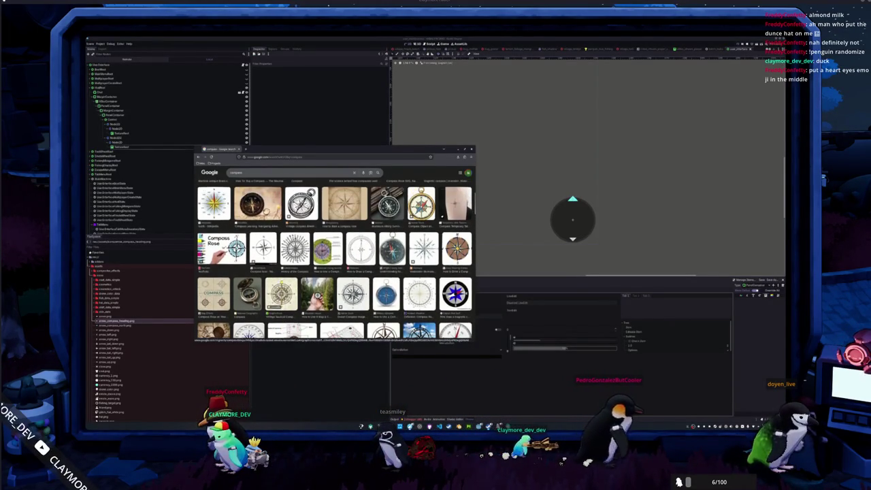
{"action": "scroll", "coordinate": [335, 261], "scroll_direction": "down", "scroll_amount": 8}
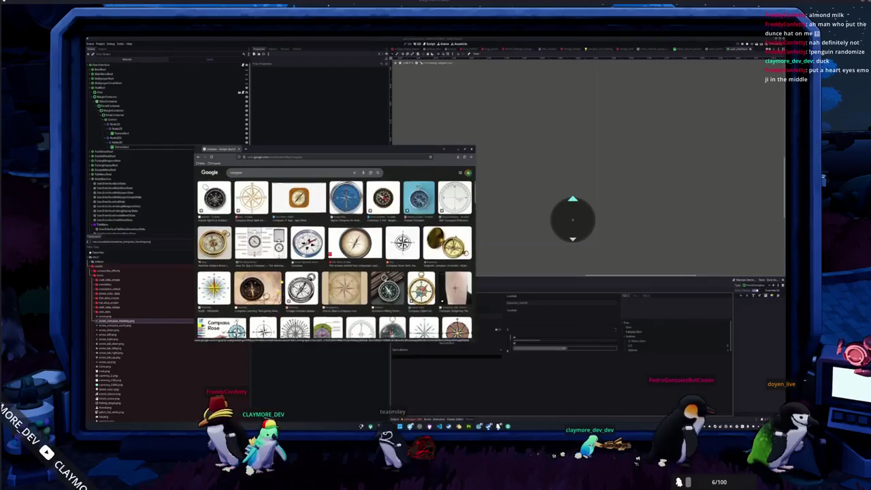
{"action": "scroll", "coordinate": [281, 280], "scroll_direction": "up", "scroll_amount": 2}
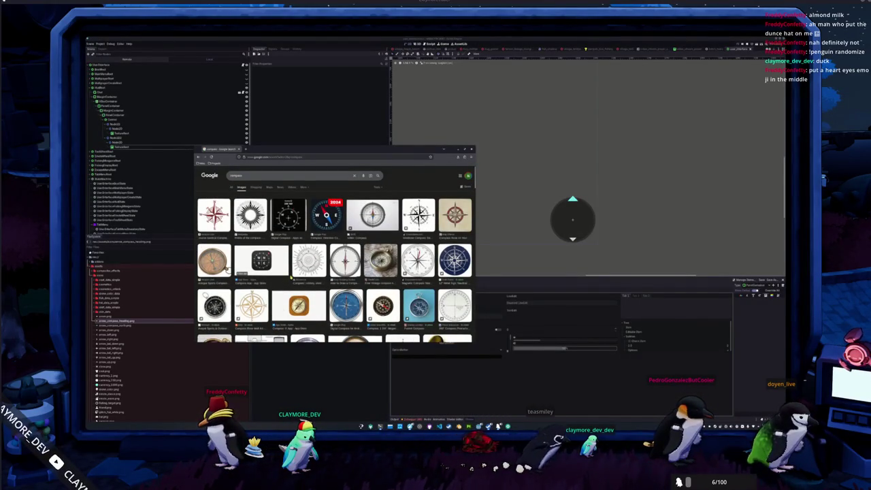
Step: Preview the windrose and 2024 compass app images, then put the browser away
{"action": "left_click", "coordinate": [418, 215]}
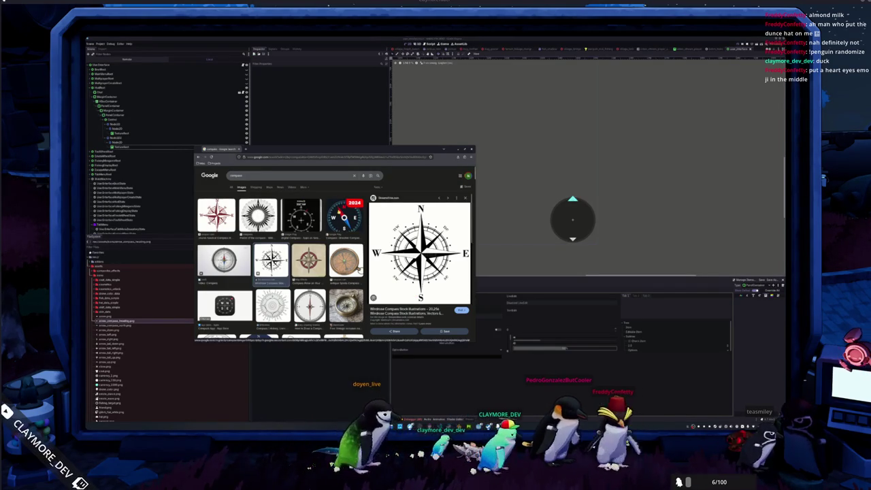
{"action": "left_click", "coordinate": [344, 217]}
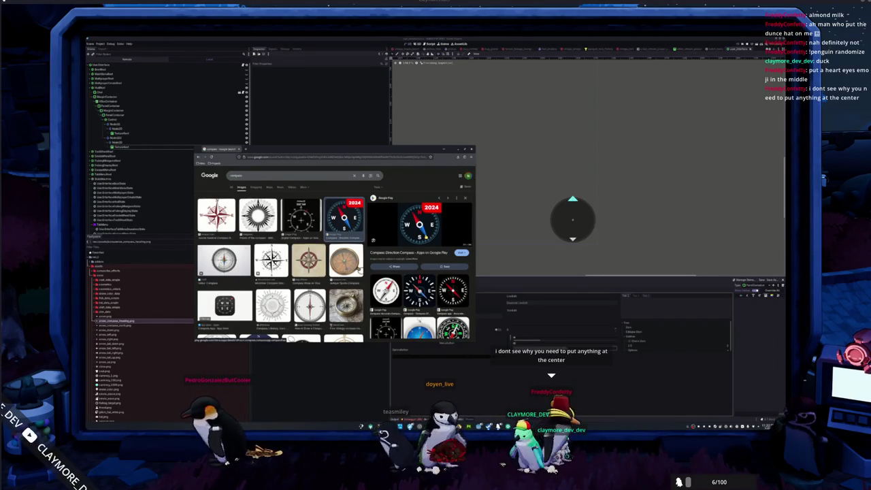
{"action": "left_click", "coordinate": [496, 254]}
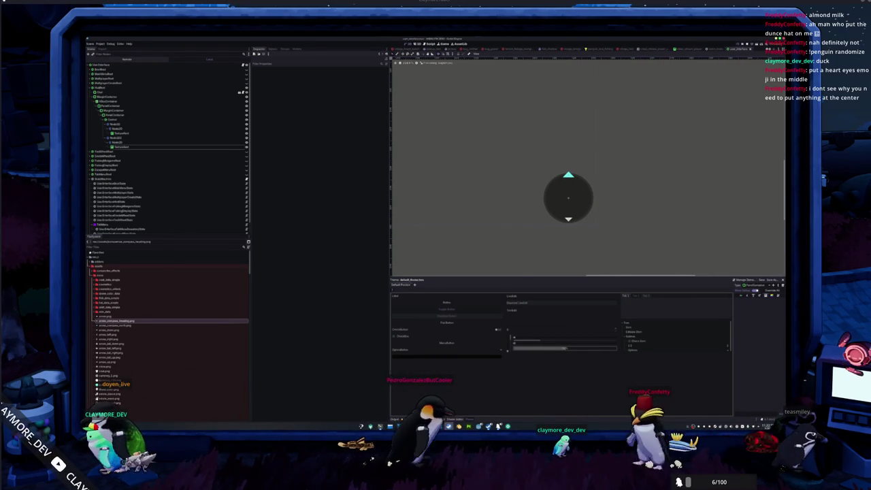
Step: Save the Blender file into the project folder and delete the default cube and camera
{"action": "key", "text": "alt+Tab"}
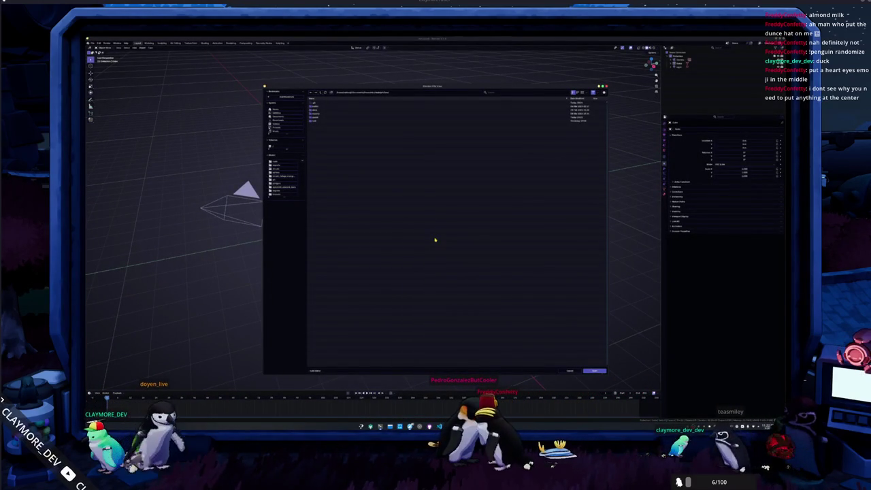
{"action": "double_click", "coordinate": [315, 116]}
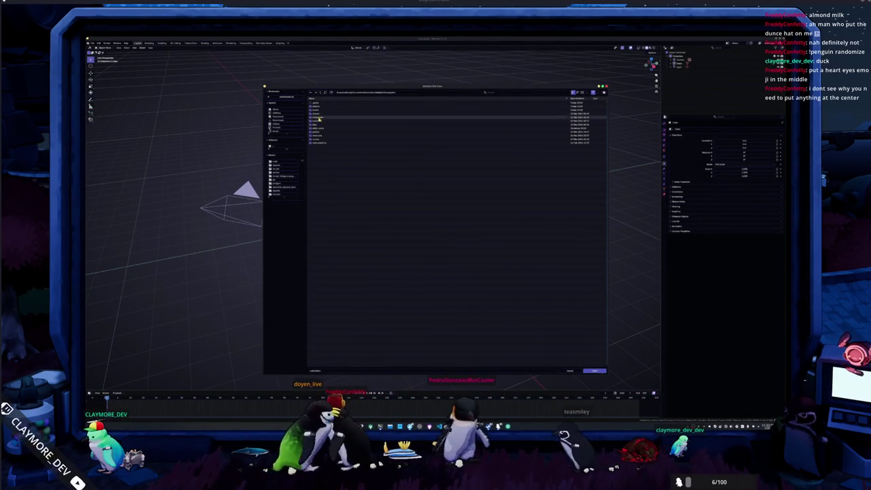
{"action": "left_click", "coordinate": [318, 110]}
{"action": "double_click", "coordinate": [318, 110]}
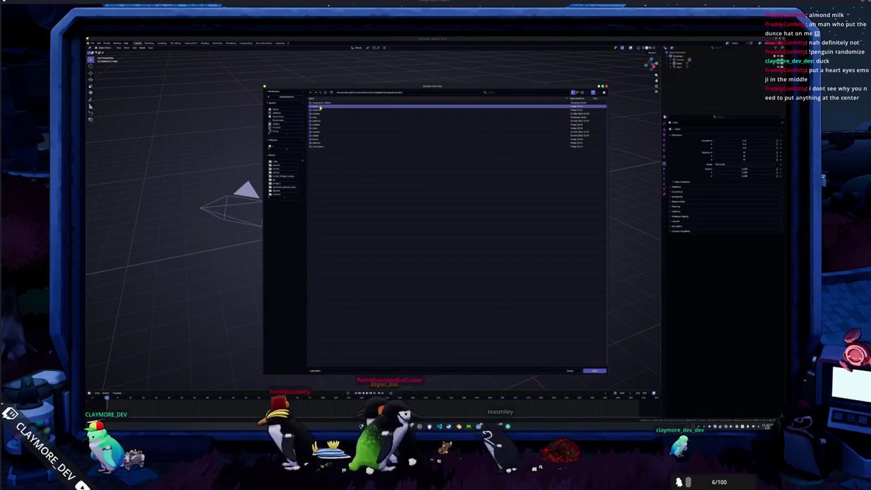
{"action": "left_click", "coordinate": [327, 370]}
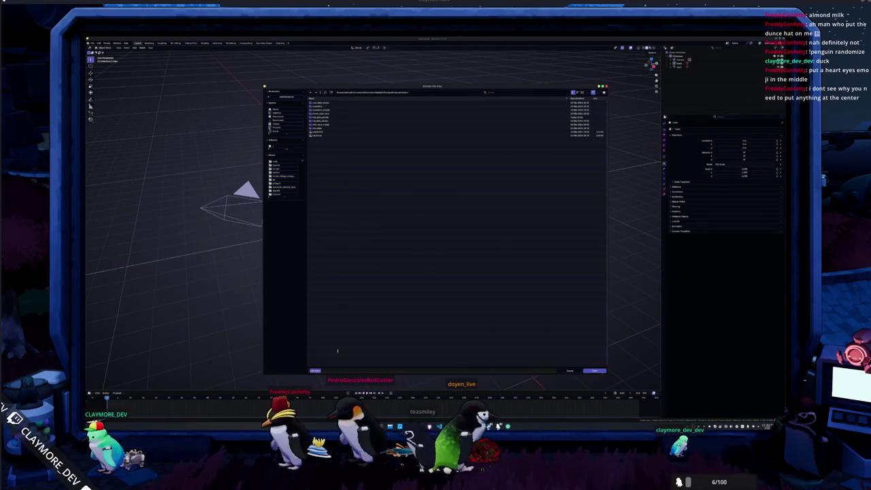
{"action": "key", "text": "Escape"}
{"action": "key", "text": "Escape"}
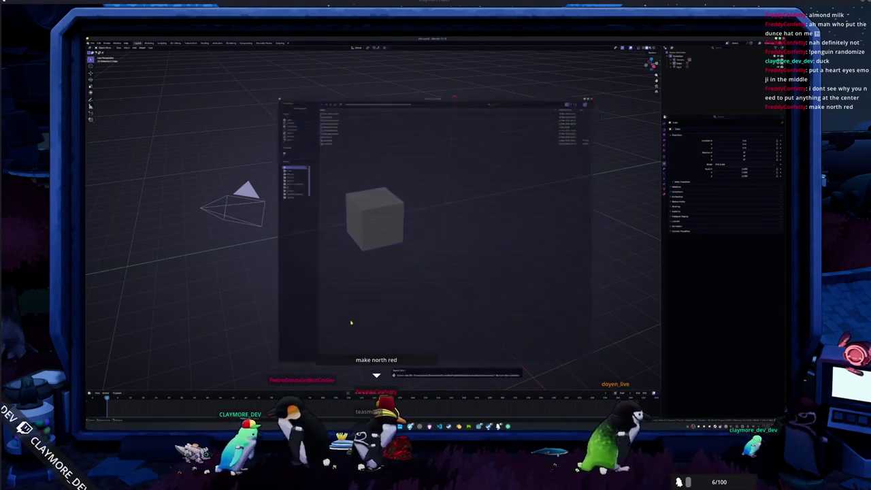
{"action": "key", "text": "x"}
{"action": "left_click", "coordinate": [347, 321]}
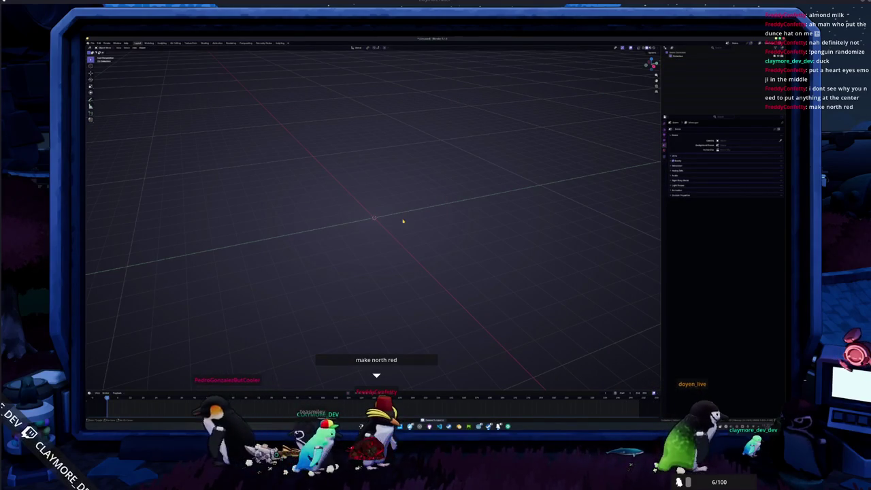
Step: Add a new camera and raise it along the Z axis above the origin
{"action": "key", "text": "shift+a"}
{"action": "left_click", "coordinate": [394, 280]}
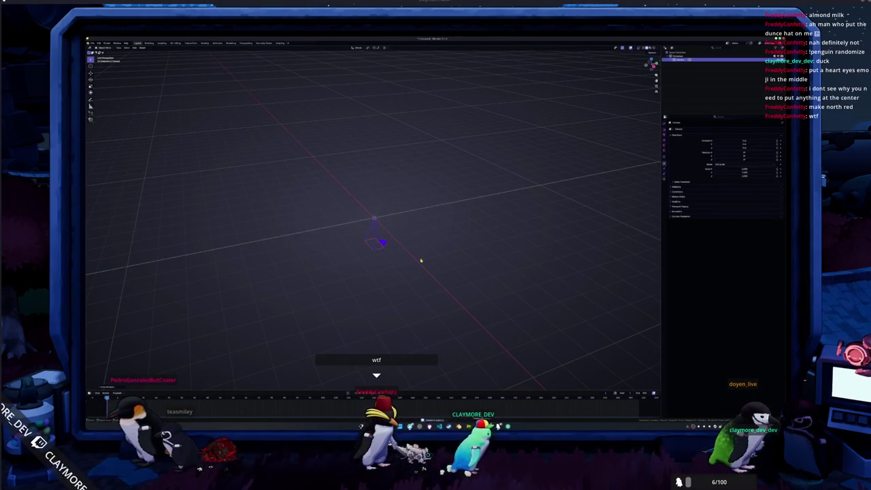
{"action": "key", "text": "g"}
{"action": "key", "text": "z"}
{"action": "left_click", "coordinate": [435, 42]}
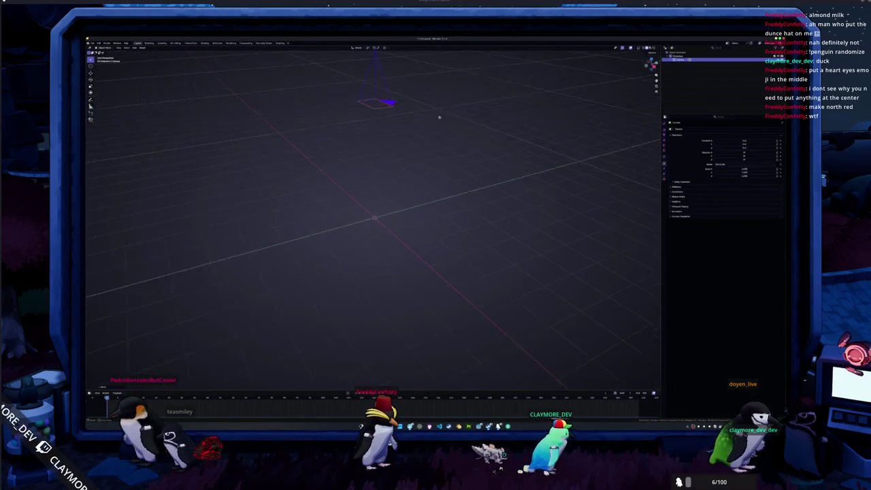
Step: Set the camera type to Orthographic and view the scene through the camera
{"action": "left_click_drag", "start_coordinate": [442, 136], "coordinate": [635, 166]}
{"action": "left_click", "coordinate": [664, 180]}
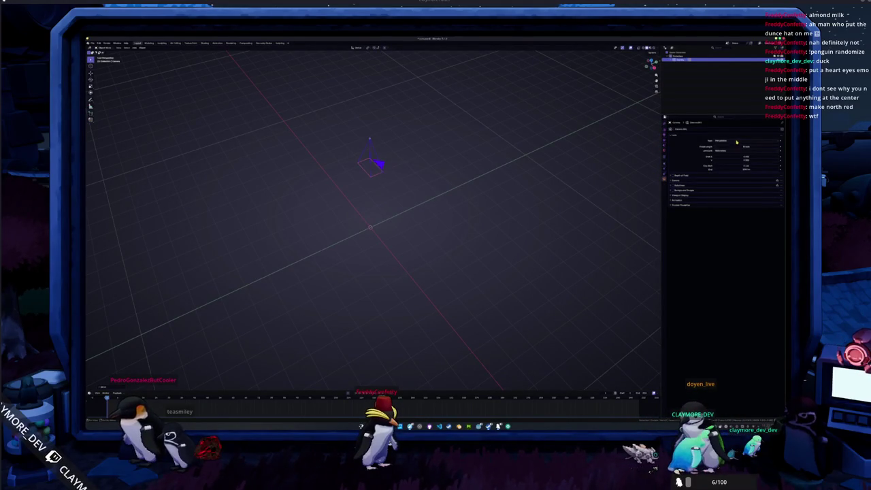
{"action": "left_click", "coordinate": [731, 150]}
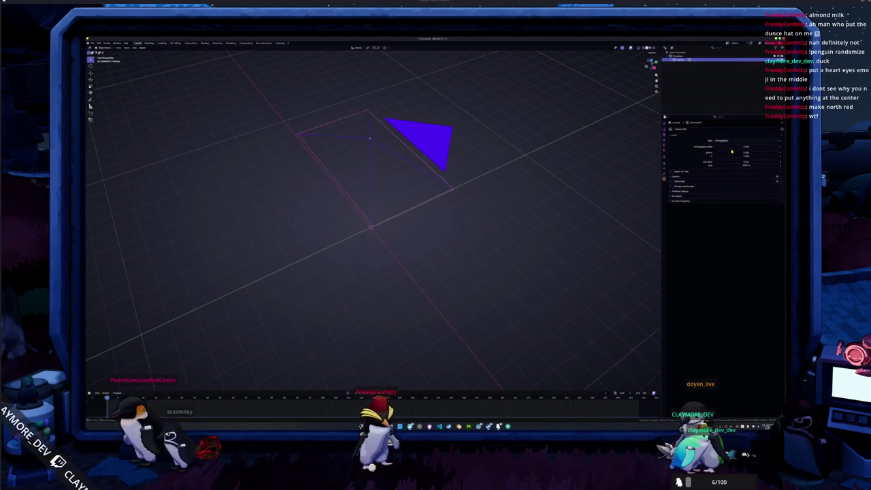
{"action": "key", "text": "KP_0"}
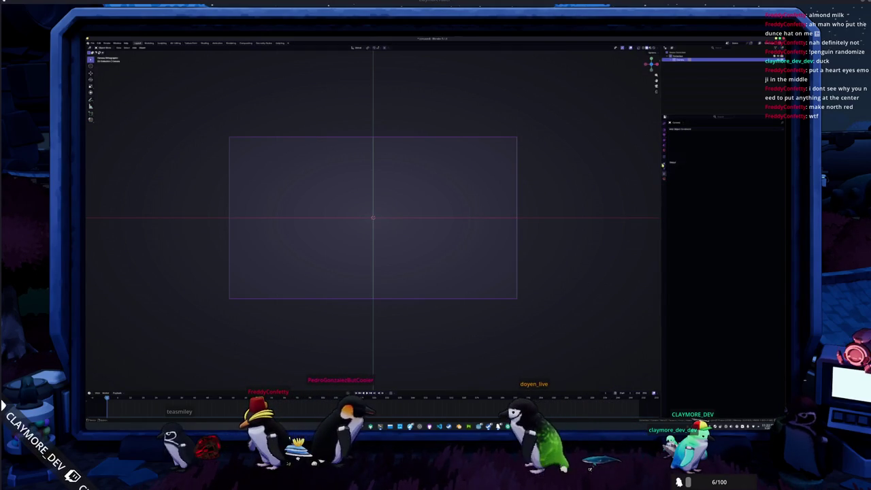
Step: Set the render output resolution to a square size
{"action": "left_click", "coordinate": [664, 129]}
{"action": "left_click", "coordinate": [665, 136]}
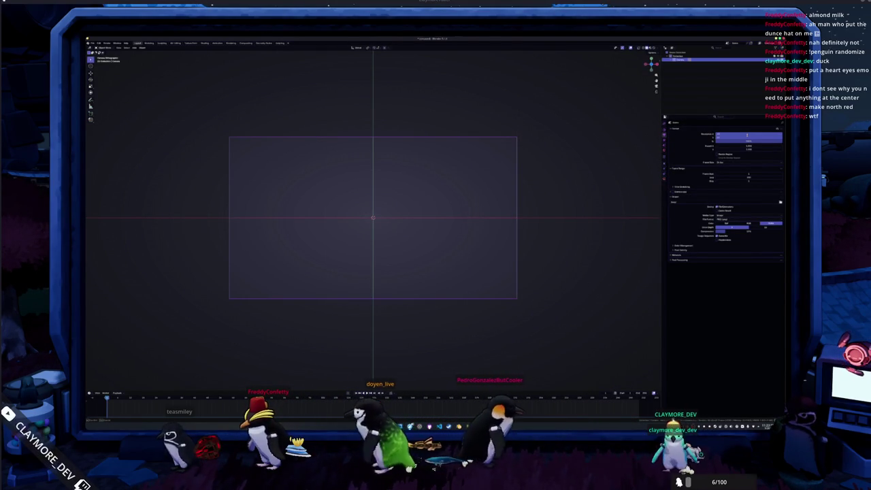
{"action": "key", "text": "Return"}
{"action": "scroll", "coordinate": [412, 204], "scroll_direction": "down", "scroll_amount": 2}
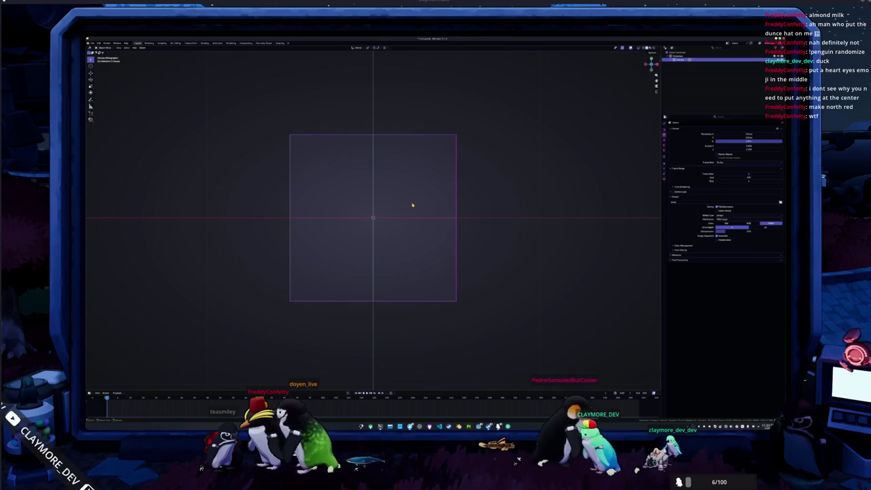
Step: Add a plane mesh scaled down to a small centred square, then bring up the game window
{"action": "left_click", "coordinate": [414, 214]}
{"action": "key", "text": "a"}
{"action": "key", "text": "shift+a"}
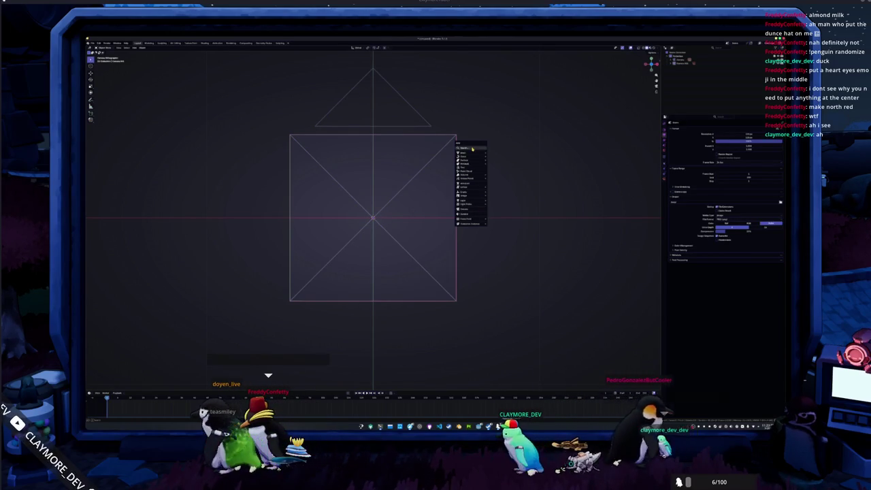
{"action": "mouse_move", "coordinate": [471, 154]}
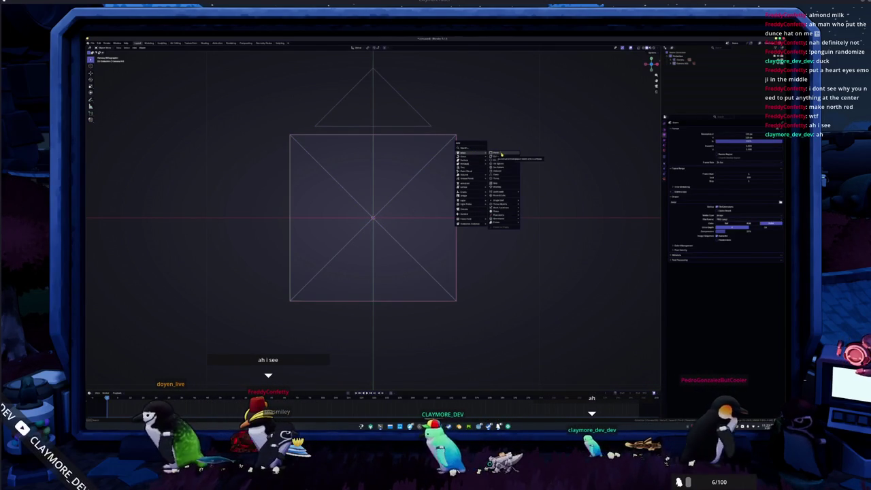
{"action": "left_click", "coordinate": [499, 154]}
{"action": "key", "text": "s"}
{"action": "left_click", "coordinate": [436, 215]}
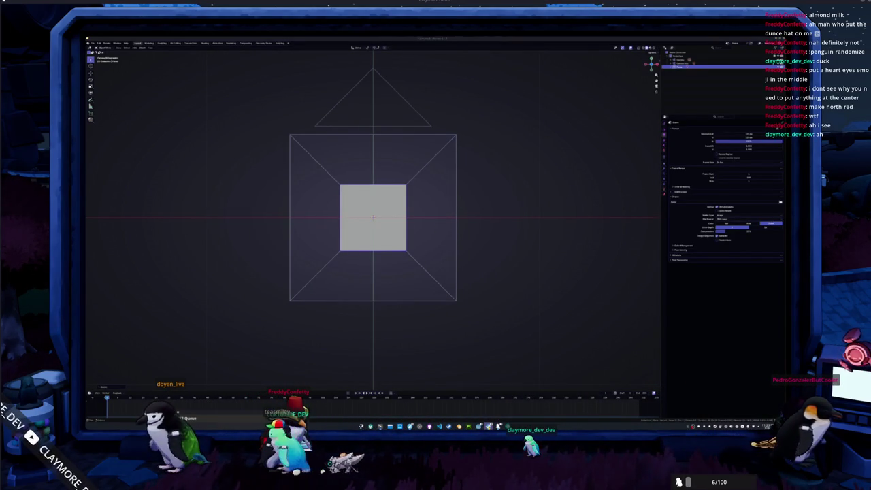
{"action": "mouse_move", "coordinate": [489, 427]}
{"action": "left_click", "coordinate": [517, 403]}
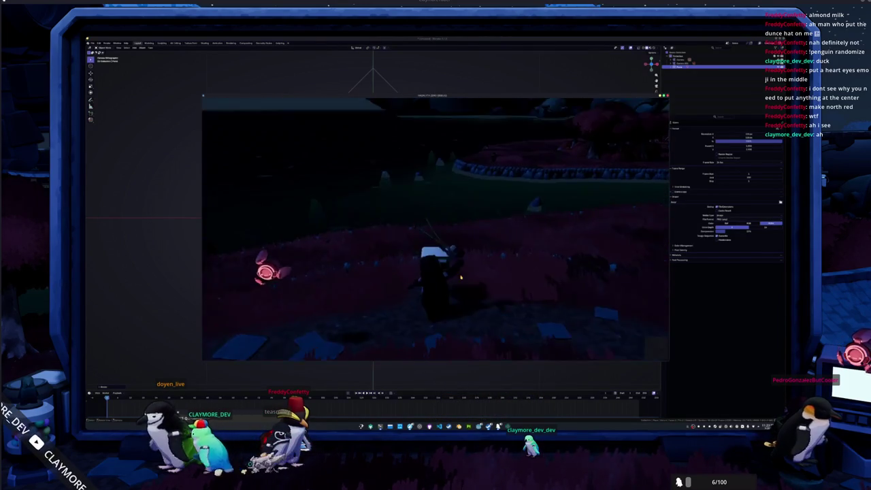
Step: Open and close the game's inventory and turn the game camera around
{"action": "key", "text": "i"}
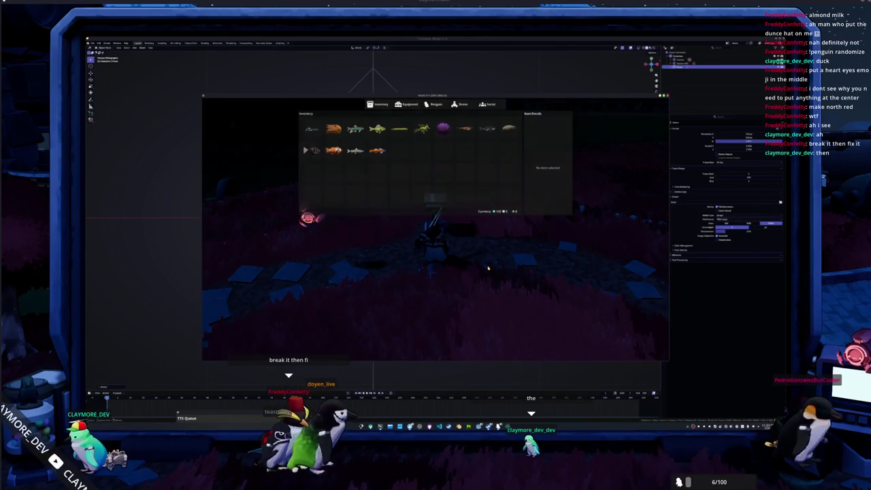
{"action": "key", "text": "i"}
{"action": "left_click_drag", "start_coordinate": [477, 281], "coordinate": [428, 321]}
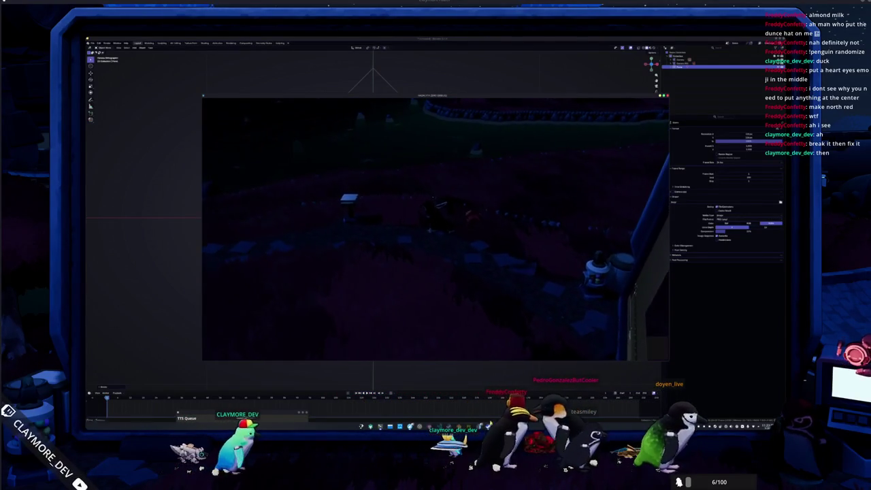
{"action": "mouse_move", "coordinate": [458, 427]}
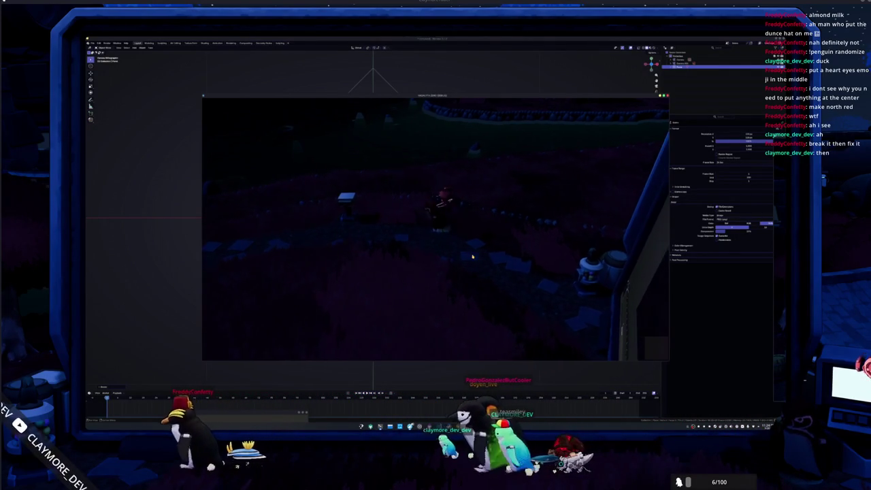
Step: Quit the game from the pause menu and select the square plane in Blender
{"action": "key", "text": "Escape"}
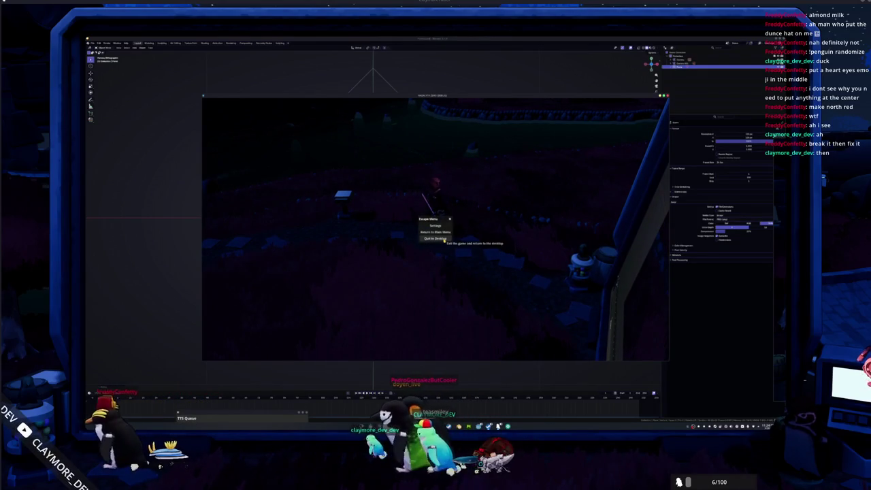
{"action": "left_click", "coordinate": [443, 239]}
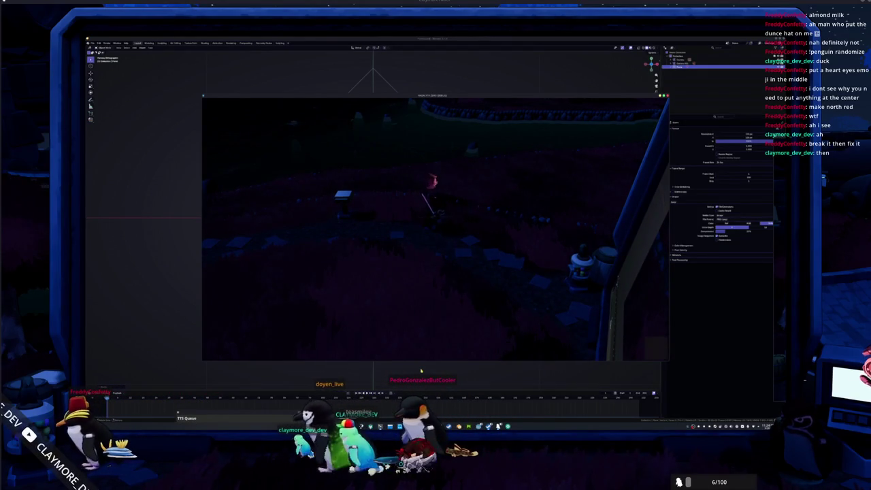
{"action": "left_click", "coordinate": [399, 230]}
Step: Scale the square plane down to about half size
{"action": "key", "text": "s"}
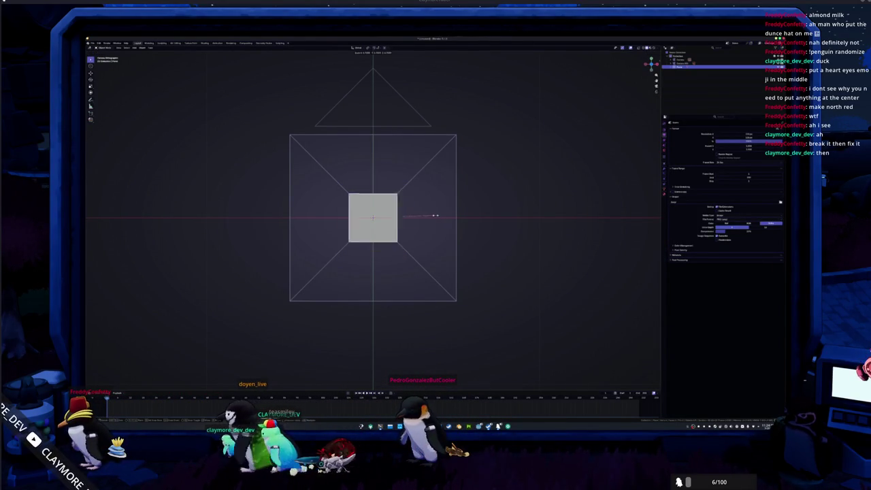
{"action": "left_click", "coordinate": [420, 218]}
{"action": "scroll", "coordinate": [420, 218], "scroll_direction": "up", "scroll_amount": 3}
Step: In Edit Mode, pinch the top and bottom edges along X into points, forming a diamond
{"action": "key", "text": "Tab"}
{"action": "mouse_move", "coordinate": [298, 155]}
{"action": "left_mouse_down"}
{"action": "mouse_move", "coordinate": [423, 209]}
{"action": "mouse_move", "coordinate": [409, 216]}
{"action": "left_mouse_up"}
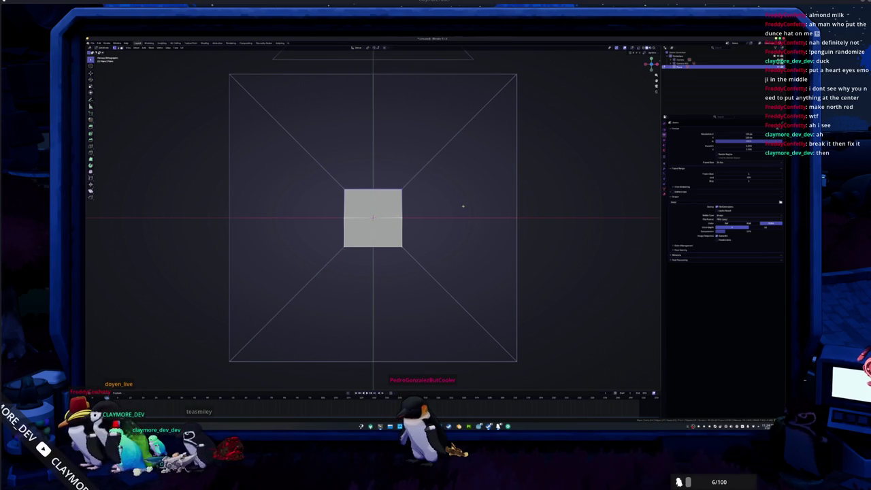
{"action": "key", "text": "s"}
{"action": "key", "text": "x"}
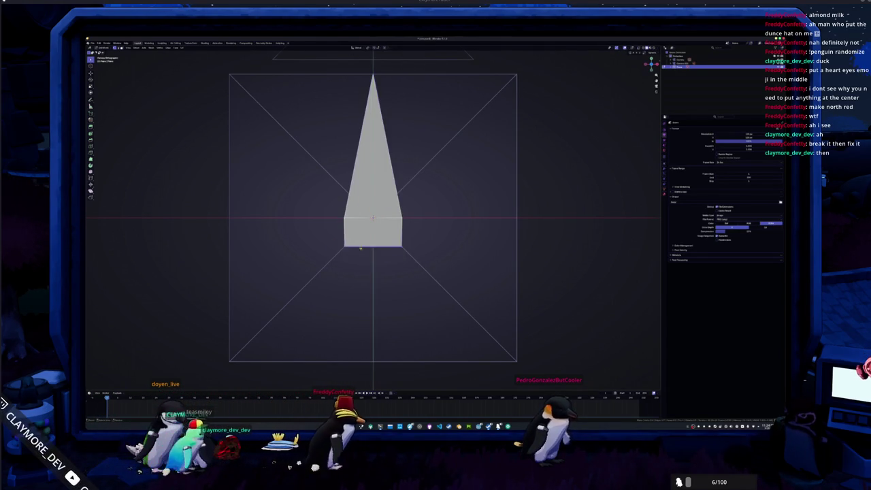
{"action": "scroll", "coordinate": [409, 262], "scroll_direction": "down", "scroll_amount": 2}
{"action": "key", "text": "s"}
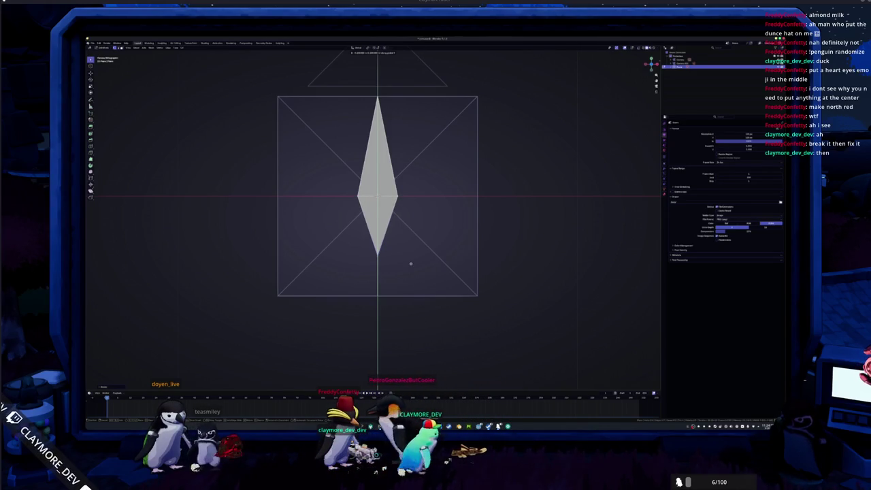
{"action": "key", "text": "Tab"}
Step: Inspect the diamond needle in the camera frame and go to its material properties
{"action": "scroll", "coordinate": [417, 214], "scroll_direction": "down", "scroll_amount": 3}
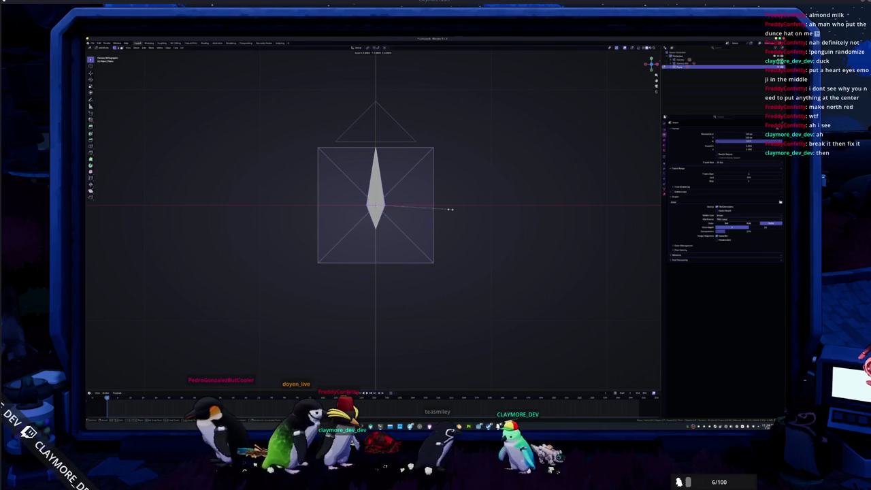
{"action": "scroll", "coordinate": [412, 222], "scroll_direction": "up", "scroll_amount": 2}
{"action": "scroll", "coordinate": [413, 235], "scroll_direction": "up", "scroll_amount": 1}
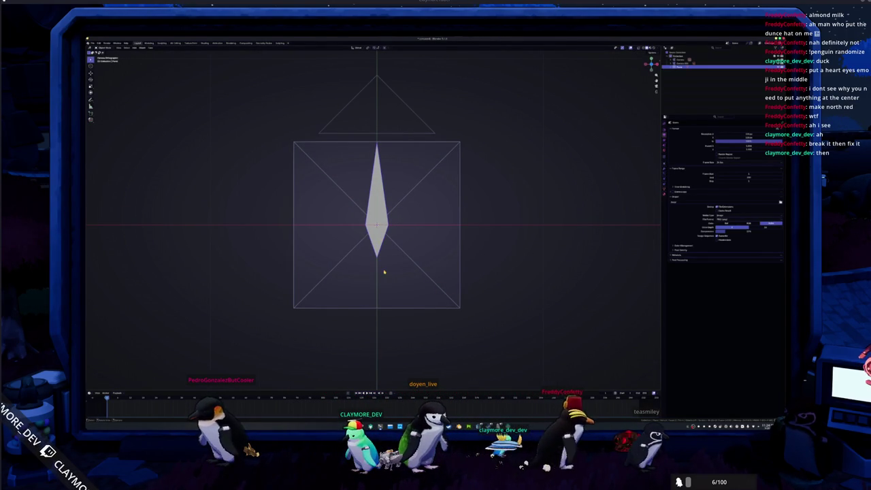
{"action": "left_click", "coordinate": [384, 272]}
{"action": "left_click", "coordinate": [378, 244]}
{"action": "left_click", "coordinate": [383, 267]}
{"action": "left_click", "coordinate": [665, 195]}
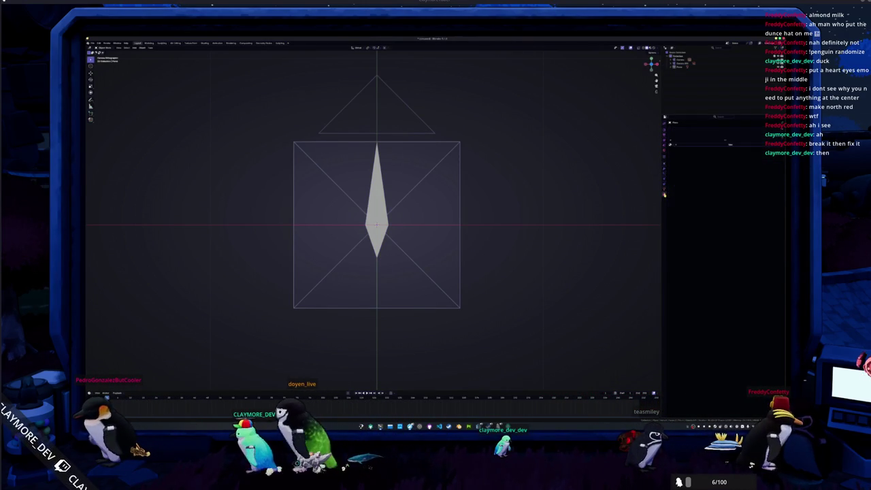
Step: Add a material to the needle and edit its Principled BSDF Base Color in the Shading workspace
{"action": "left_click", "coordinate": [681, 145]}
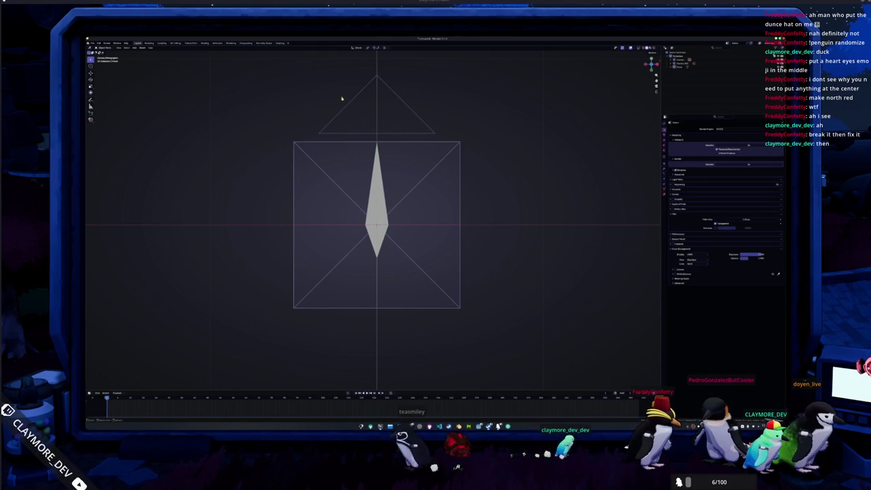
{"action": "left_click", "coordinate": [203, 44]}
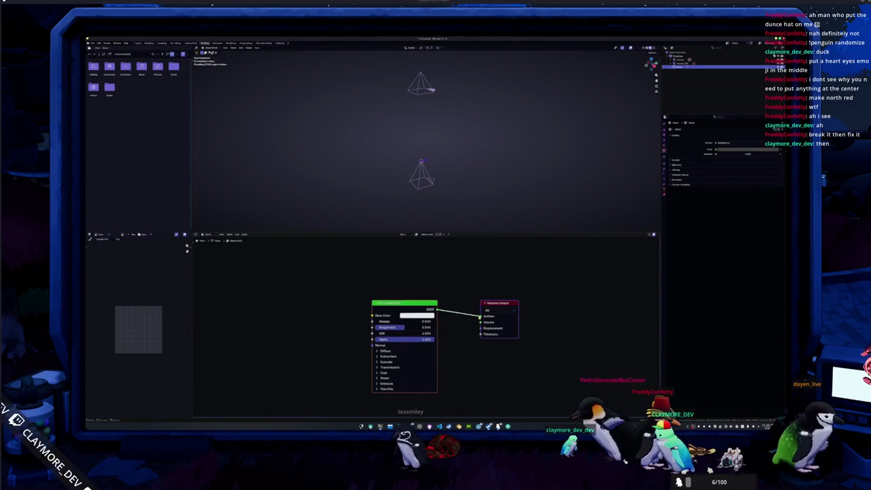
{"action": "left_click", "coordinate": [416, 315]}
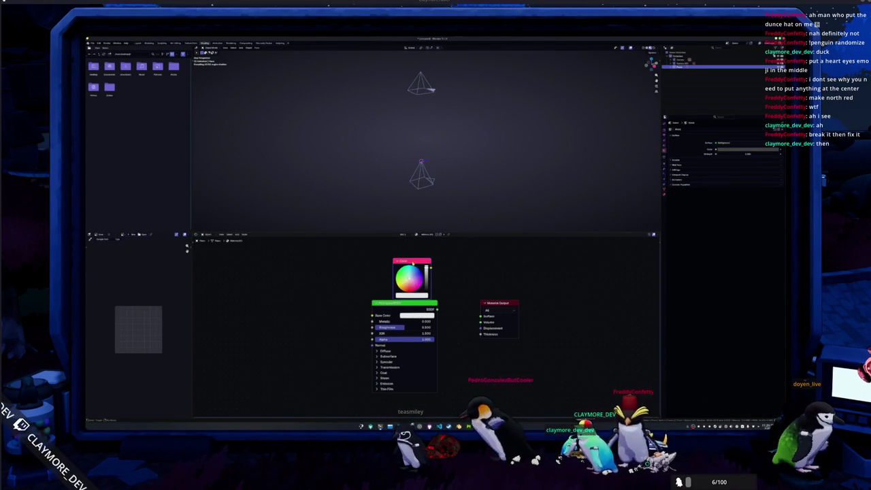